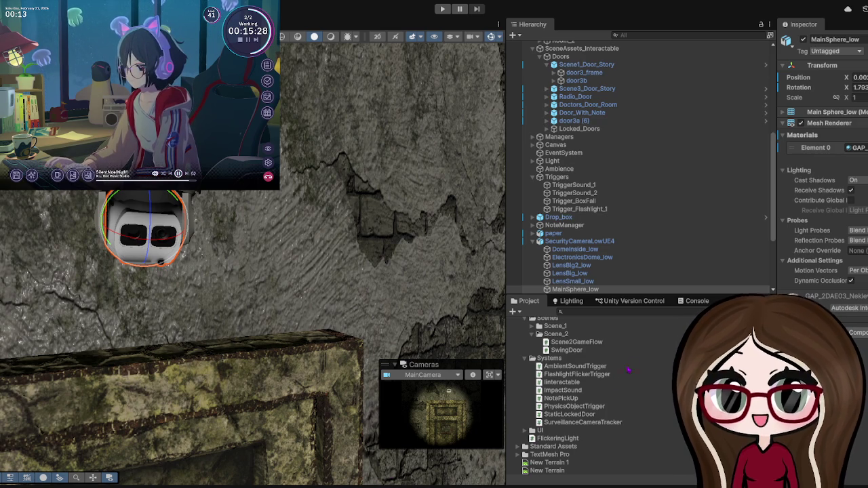
# Step: Enlarge the Project panel and expand General_Assets to browse the security camera assets
pyautogui.moveTo(634, 296); pyautogui.dragTo(630, 137)
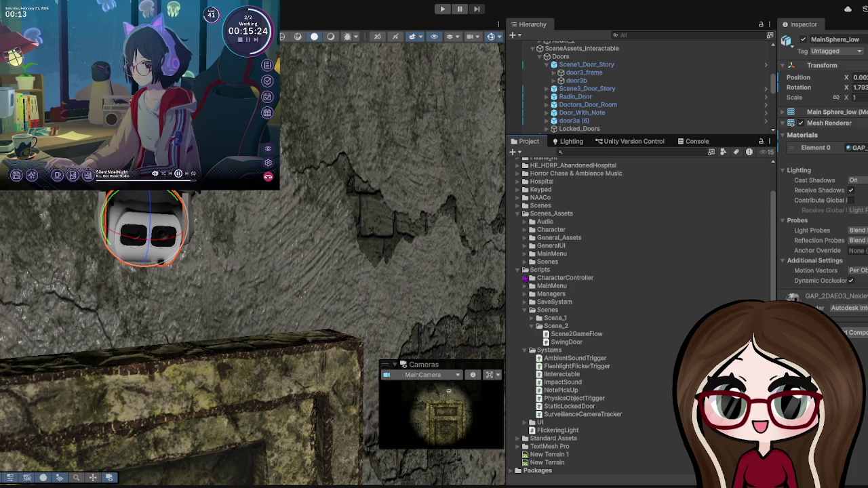
pyautogui.click(522, 271)
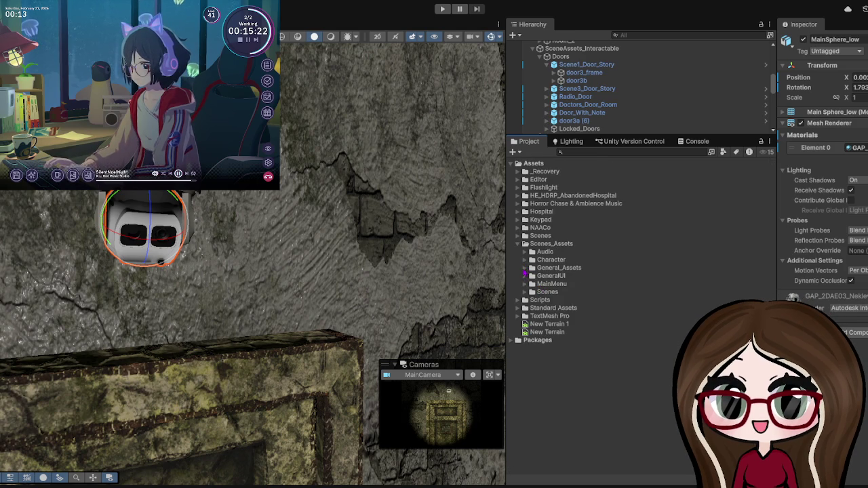
pyautogui.click(525, 270)
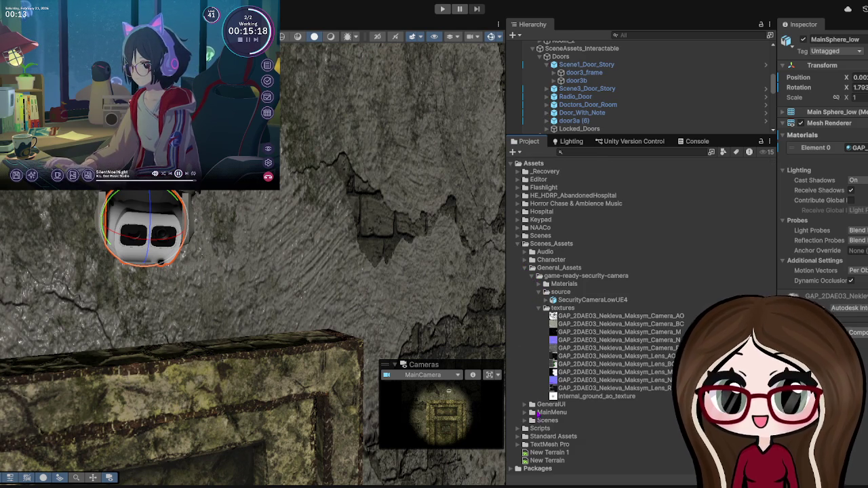
pyautogui.click(537, 300)
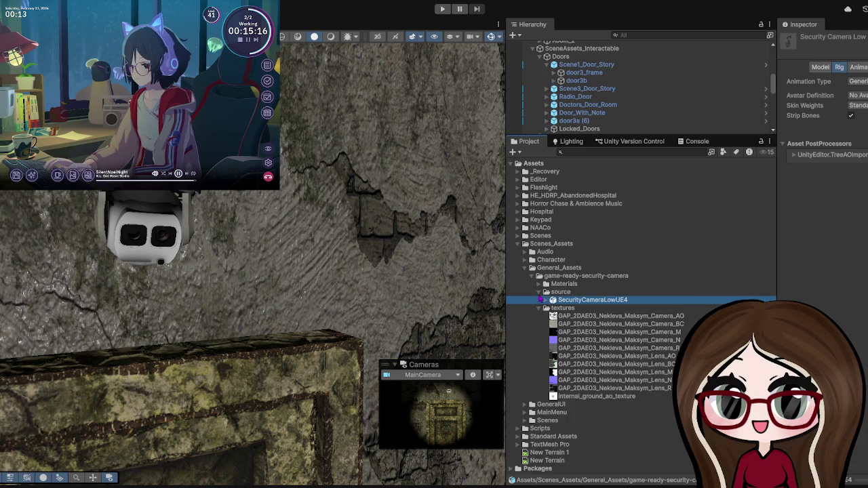
pyautogui.click(540, 292)
pyautogui.click(540, 300)
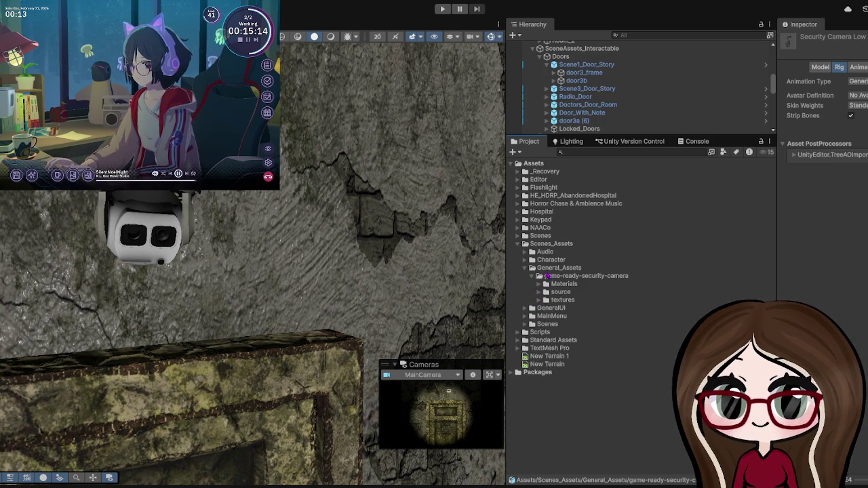
# Step: Make General_Assets the destination folder and drag the Camera04 files into it
pyautogui.click(546, 278)
pyautogui.click(558, 268)
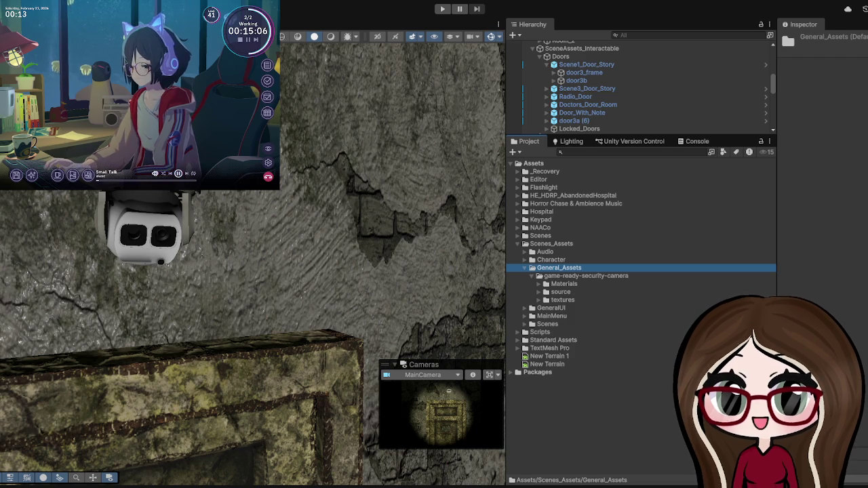
pyautogui.click(536, 270)
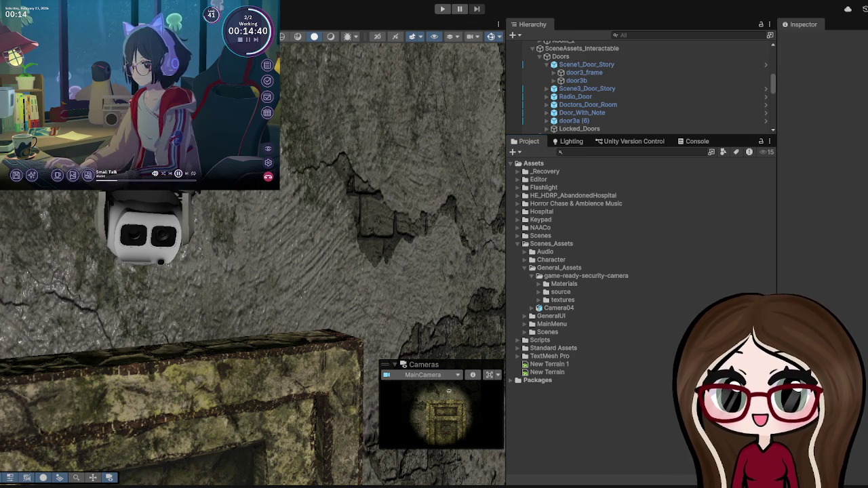
pyautogui.moveTo(543, 211)
pyautogui.mouseDown()
pyautogui.moveTo(584, 279)
pyautogui.moveTo(583, 271)
pyautogui.mouseUp()
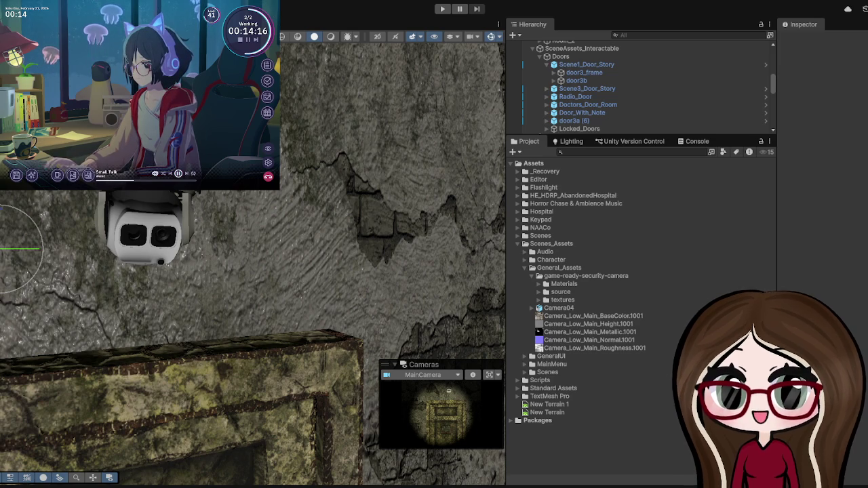
# Step: Select the existing dome security camera in the Hierarchy
pyautogui.click(146, 234)
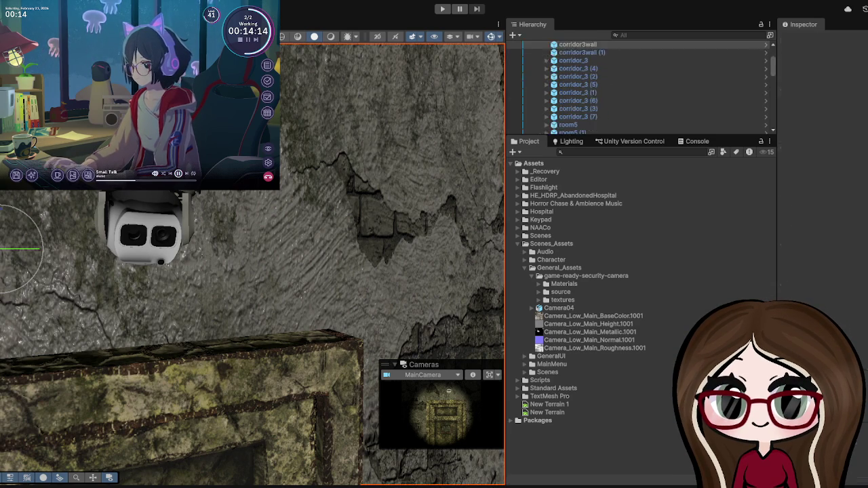
# Step: Delete the SecurityCameraLowUE4 dome camera and place Camera04 on the wall, framed in view
pyautogui.click(146, 217)
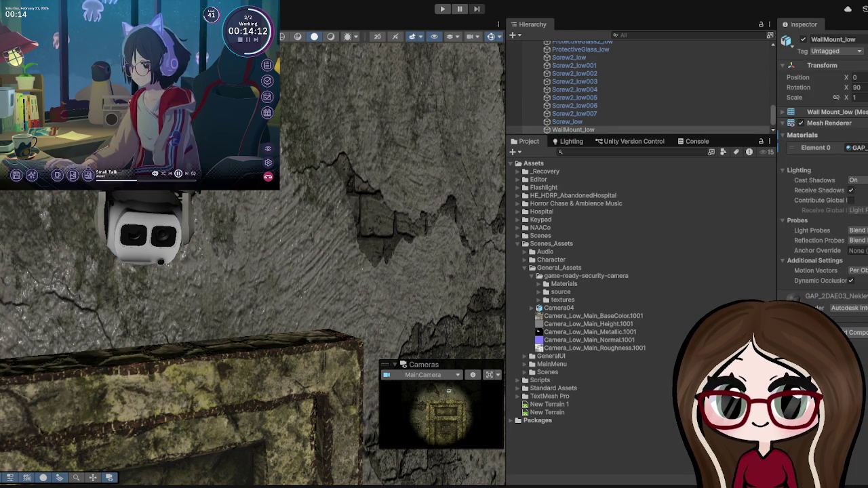
pyautogui.click(145, 230)
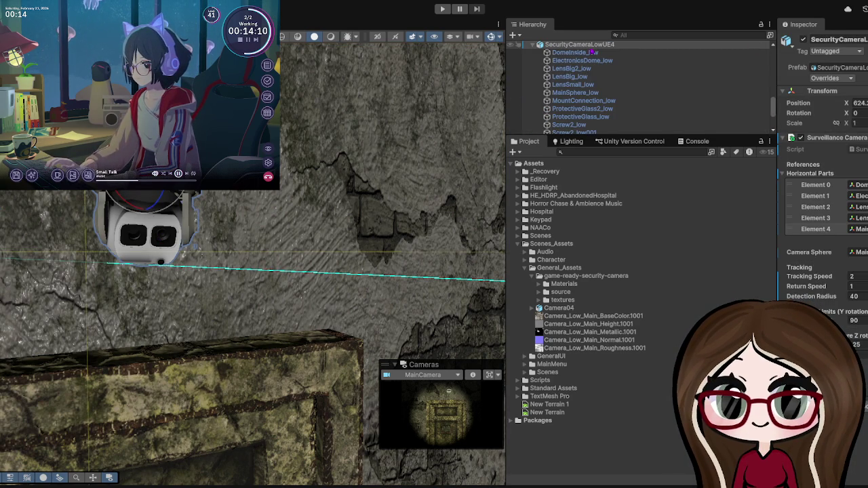
pyautogui.press('Delete')
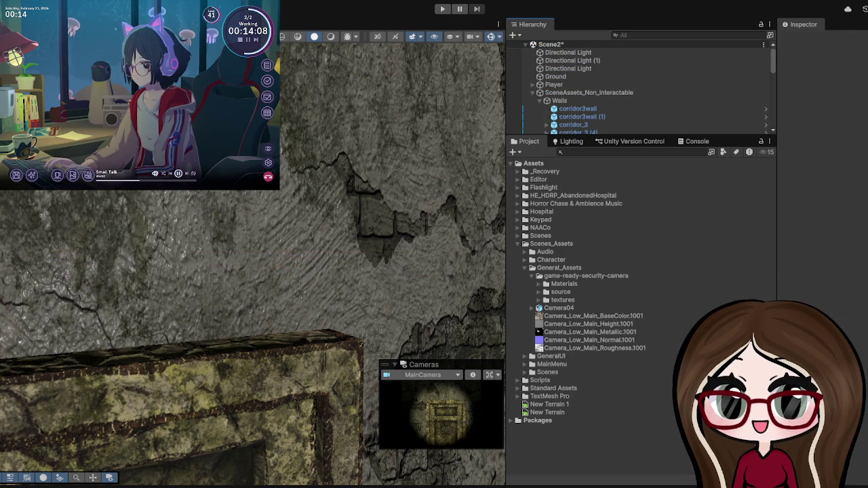
pyautogui.moveTo(558, 308)
pyautogui.mouseDown()
pyautogui.moveTo(243, 237)
pyautogui.moveTo(202, 237)
pyautogui.mouseUp()
pyautogui.press('f')
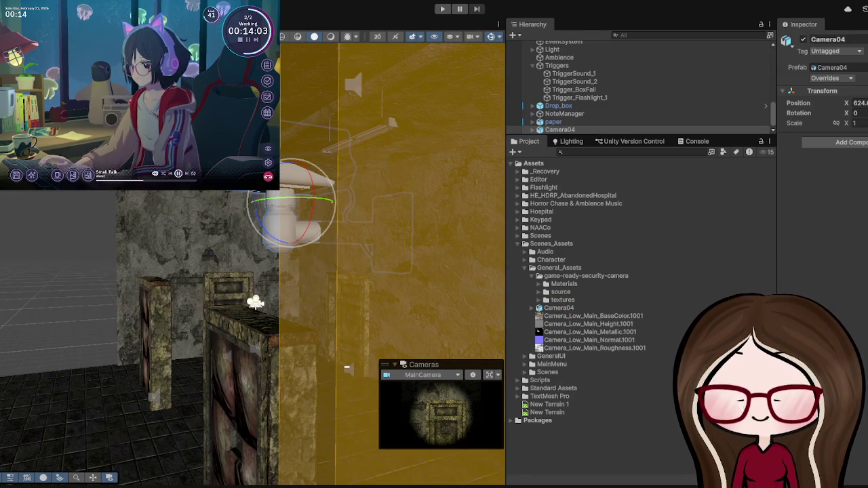
pyautogui.moveTo(347, 367)
pyautogui.mouseDown()
pyautogui.moveTo(351, 260)
pyautogui.moveTo(403, 316)
pyautogui.mouseUp()
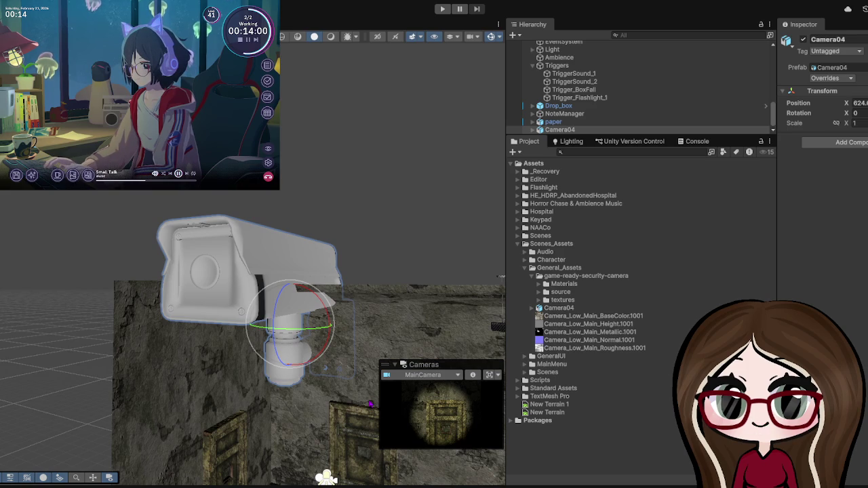
# Step: Apply the Camera_Low_Main BaseColor, Height and Metallic textures to Camera04's front and lens
pyautogui.moveTo(610, 316)
pyautogui.mouseDown()
pyautogui.moveTo(254, 258)
pyautogui.moveTo(317, 268)
pyautogui.mouseUp()
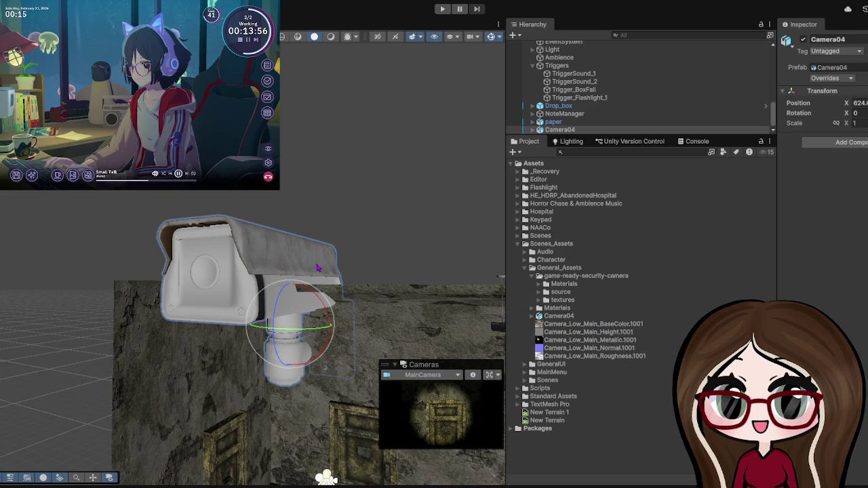
pyautogui.moveTo(566, 332)
pyautogui.mouseDown()
pyautogui.moveTo(564, 340)
pyautogui.moveTo(322, 333)
pyautogui.moveTo(200, 295)
pyautogui.moveTo(209, 299)
pyautogui.mouseUp()
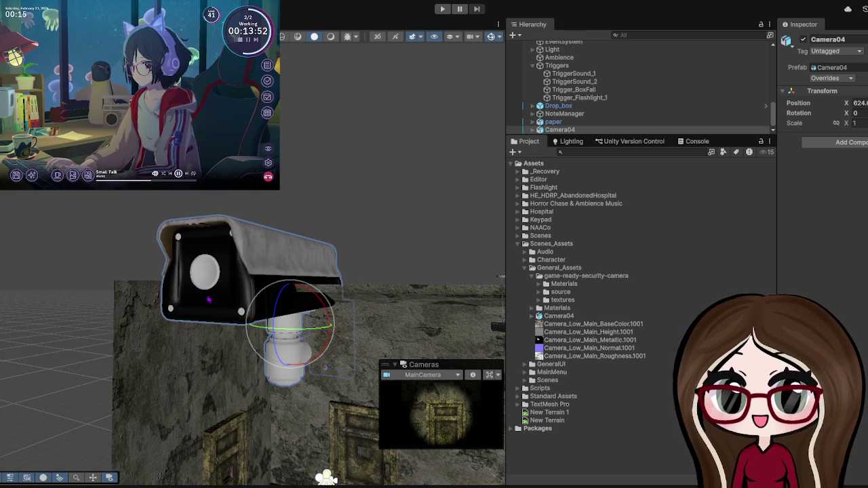
pyautogui.moveTo(600, 326); pyautogui.dragTo(249, 307)
pyautogui.scroll(3, 249, 307)
pyautogui.scroll(5, 249, 307)
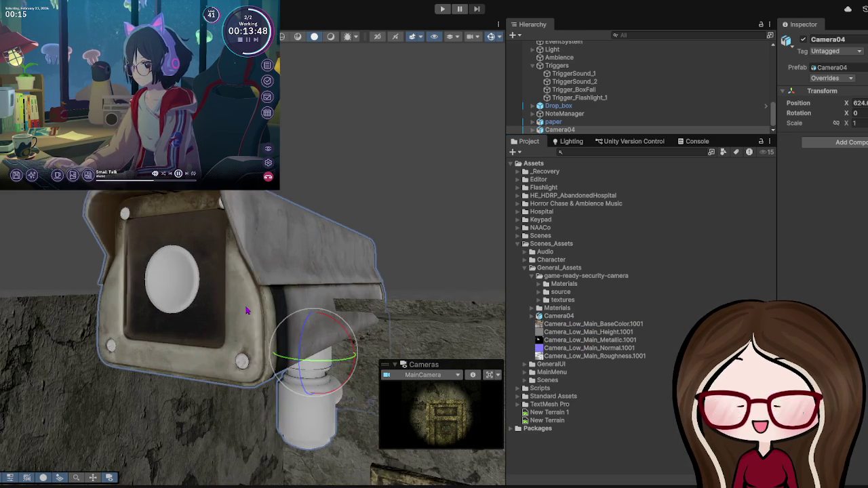
pyautogui.scroll(-3, 244, 310)
pyautogui.moveTo(594, 340); pyautogui.dragTo(156, 292)
pyautogui.click(603, 340)
pyautogui.click(608, 332)
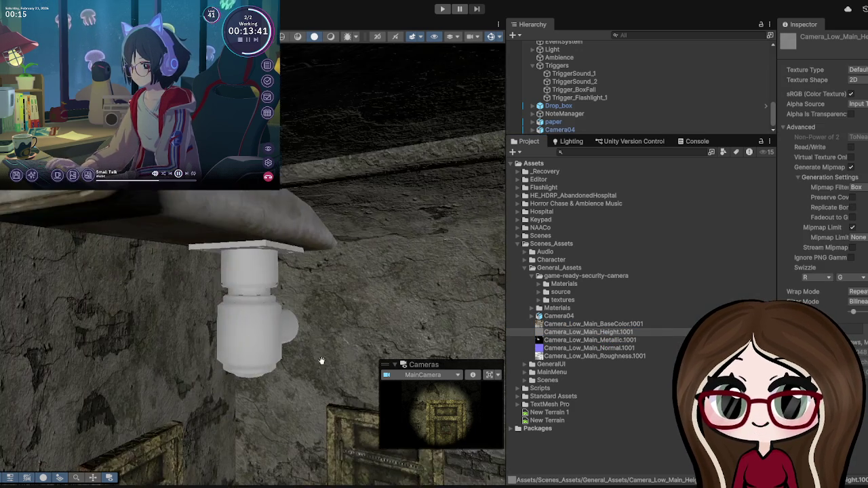
# Step: Texture Camera04's mount, body and top part with the BaseColor and a darker map
pyautogui.moveTo(333, 442); pyautogui.dragTo(328, 373)
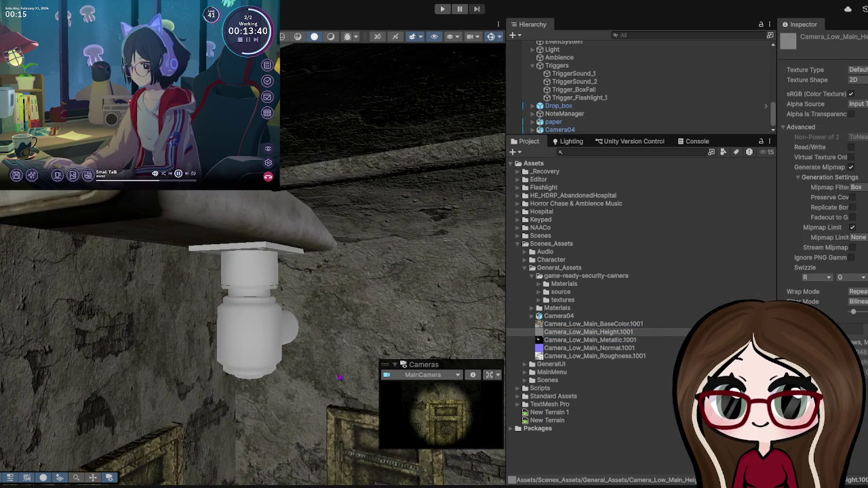
pyautogui.moveTo(591, 332); pyautogui.dragTo(271, 341)
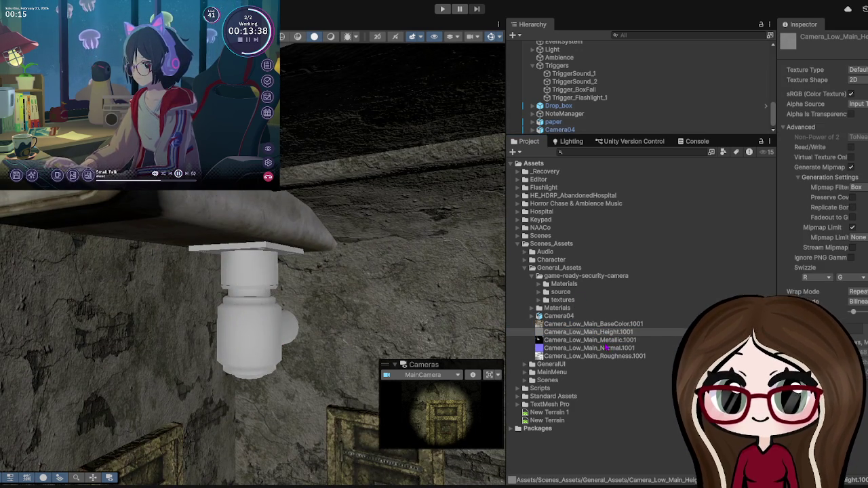
pyautogui.moveTo(628, 324)
pyautogui.mouseDown()
pyautogui.moveTo(229, 317)
pyautogui.moveTo(249, 331)
pyautogui.mouseUp()
pyautogui.click(249, 331)
pyautogui.moveTo(604, 325); pyautogui.dragTo(244, 355)
pyautogui.moveTo(590, 324)
pyautogui.mouseDown()
pyautogui.moveTo(271, 277)
pyautogui.moveTo(240, 278)
pyautogui.moveTo(226, 353)
pyautogui.moveTo(234, 336)
pyautogui.mouseUp()
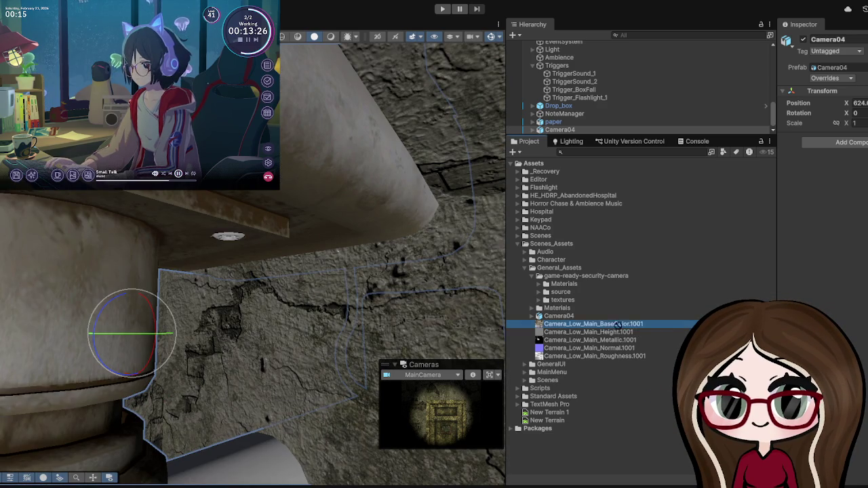
pyautogui.moveTo(298, 442)
pyautogui.mouseDown()
pyautogui.moveTo(297, 405)
pyautogui.moveTo(312, 403)
pyautogui.mouseUp()
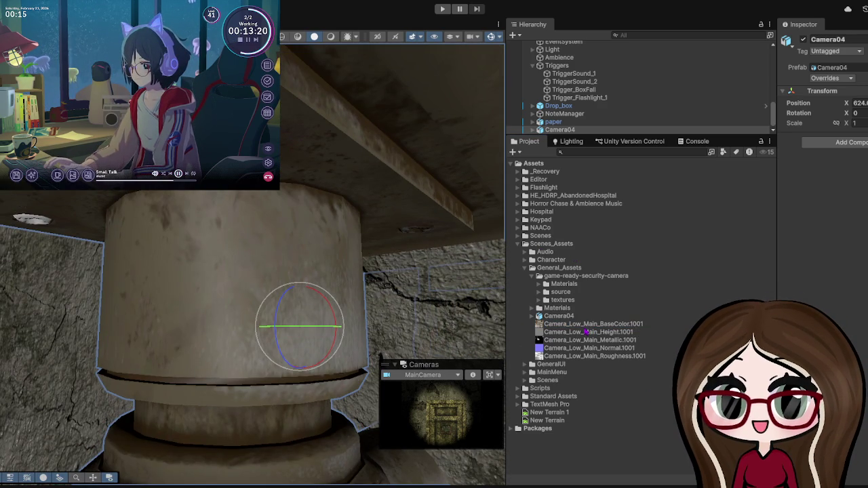
pyautogui.click(590, 324)
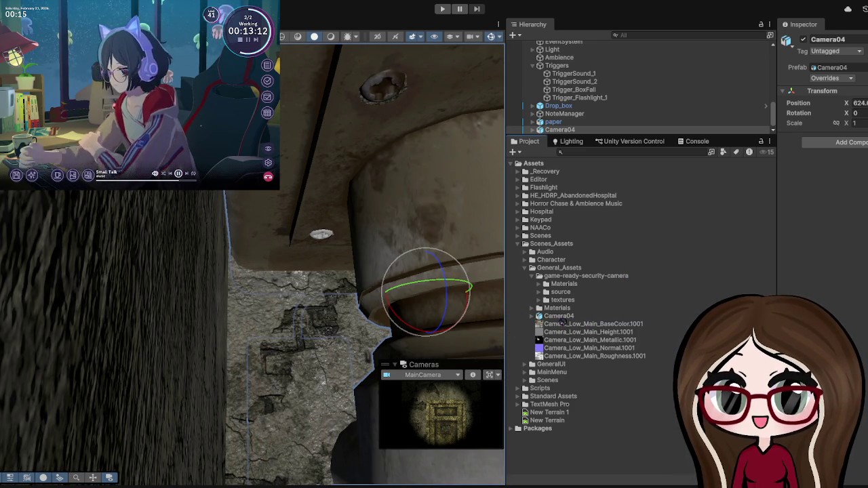
pyautogui.press('f')
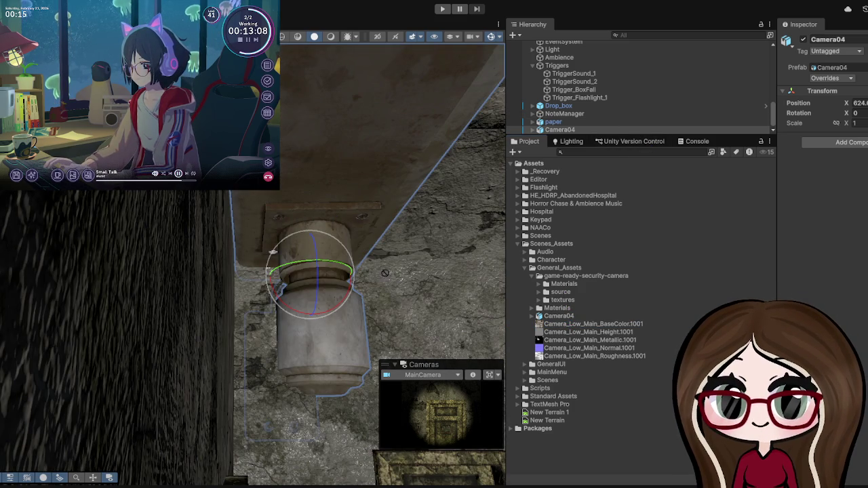
# Step: Apply Camera_Low_Main_BaseColor.1001 to the mount's screw and the white wall-mount plate
pyautogui.scroll(5, 276, 252)
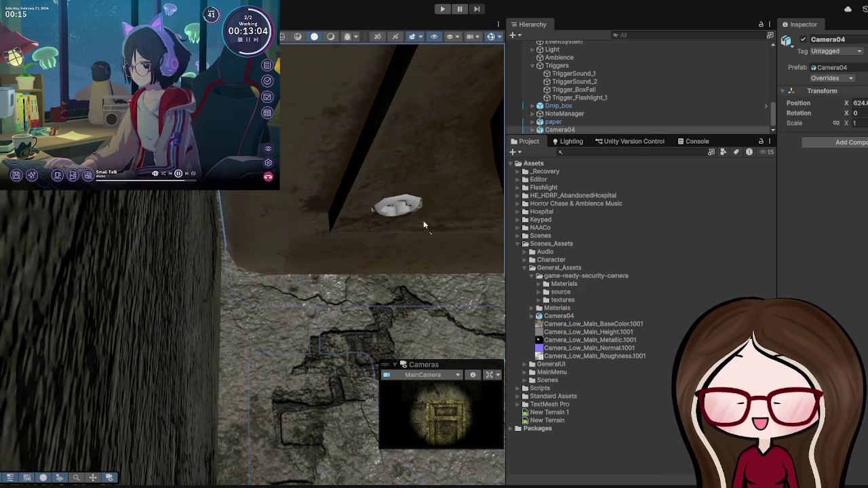
pyautogui.scroll(5, 362, 248)
pyautogui.press('f')
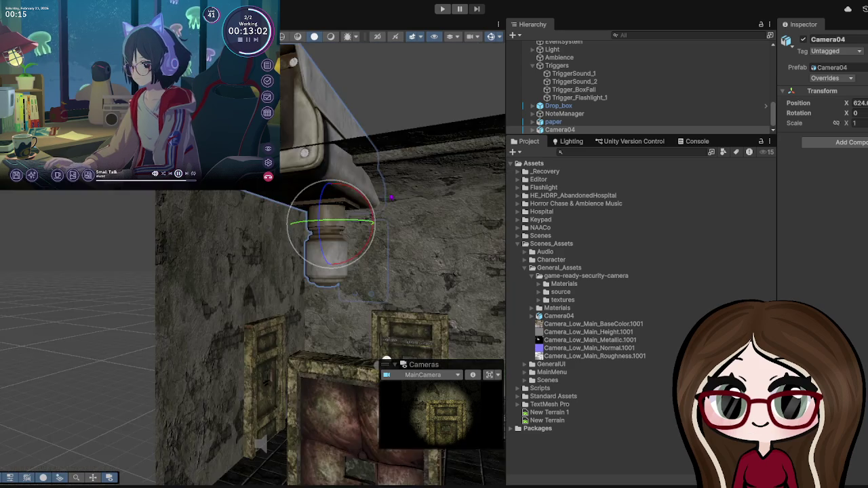
pyautogui.scroll(3, 265, 353)
pyautogui.scroll(5, 344, 296)
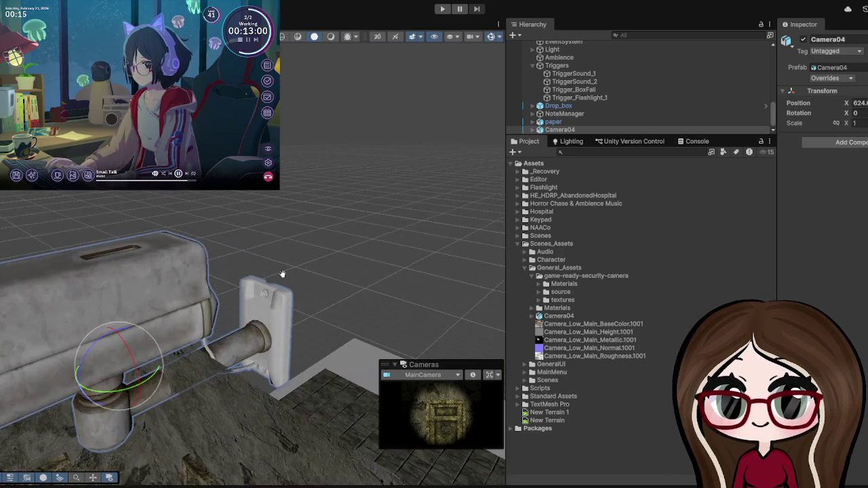
pyautogui.moveTo(598, 324); pyautogui.dragTo(290, 324)
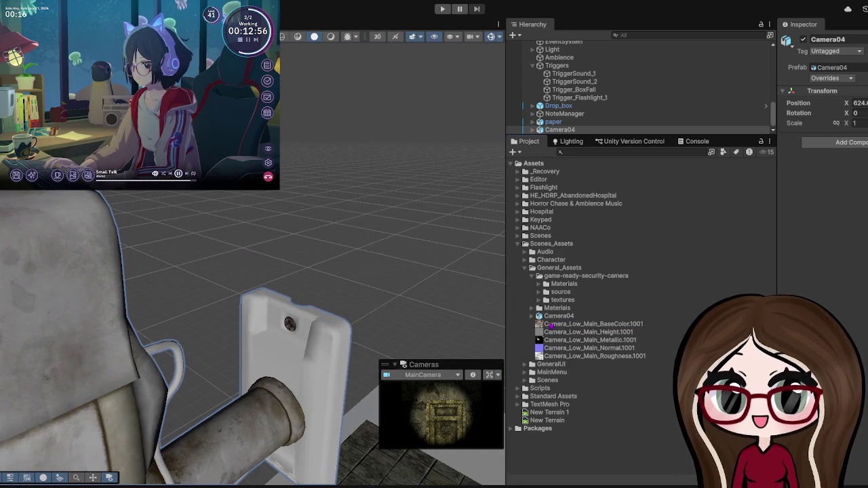
pyautogui.moveTo(573, 327)
pyautogui.mouseDown()
pyautogui.moveTo(420, 326)
pyautogui.moveTo(292, 340)
pyautogui.moveTo(434, 224)
pyautogui.mouseUp()
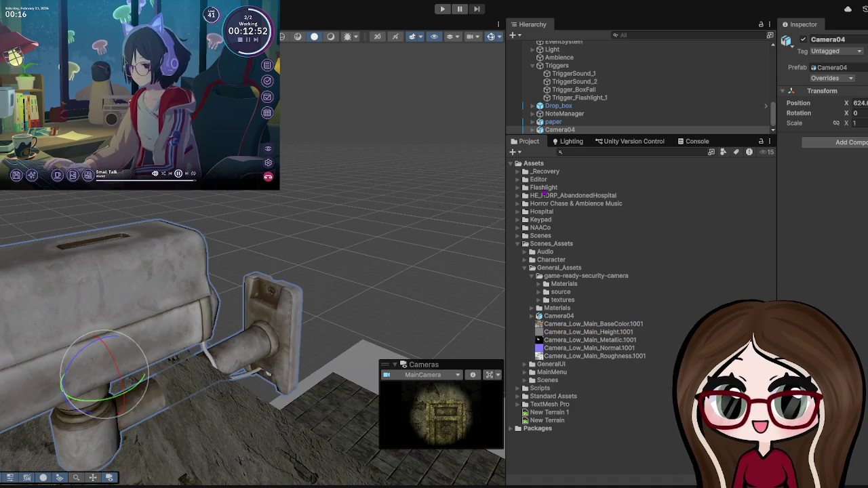
pyautogui.moveTo(542, 136); pyautogui.dragTo(543, 253)
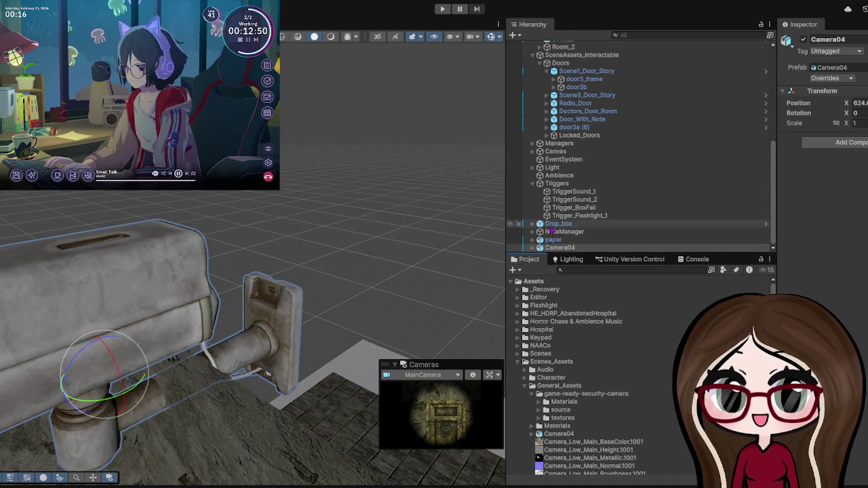
# Step: Rotate Camera04 around its Y axis so the lens faces the other way, undoing the stray body rotation
pyautogui.press('Right')
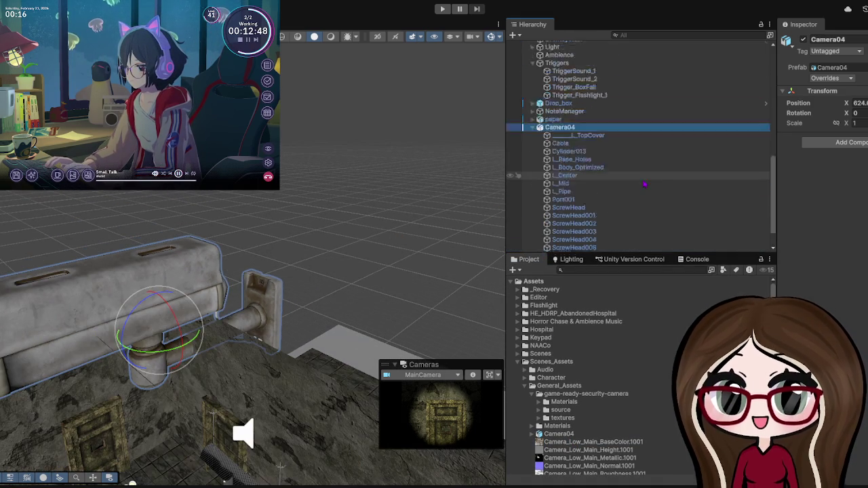
pyautogui.press('f')
pyautogui.click(259, 227)
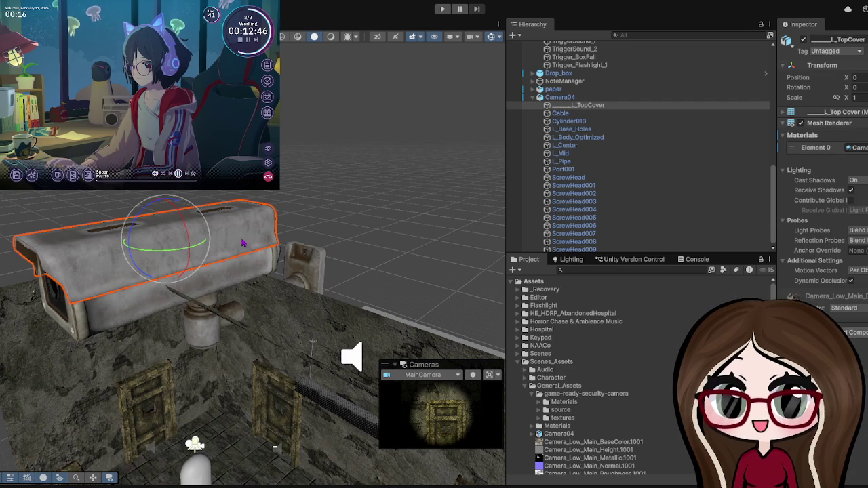
pyautogui.hotkey('ctrl', 'z')
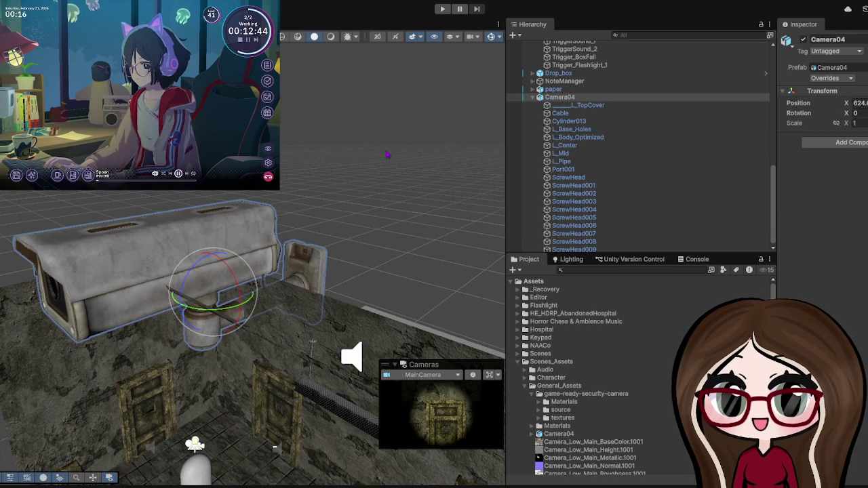
pyautogui.moveTo(252, 300); pyautogui.dragTo(347, 295)
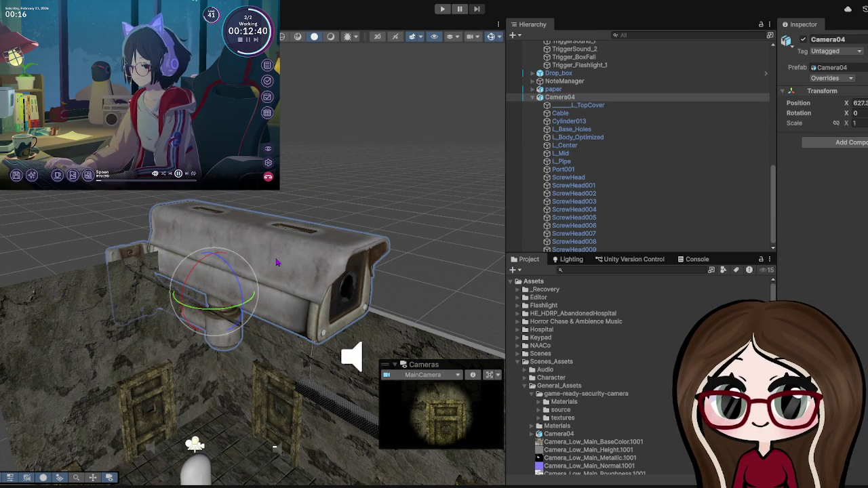
pyautogui.click(276, 284)
pyautogui.click(276, 288)
pyautogui.moveTo(271, 252)
pyautogui.mouseDown()
pyautogui.moveTo(314, 265)
pyautogui.moveTo(263, 251)
pyautogui.mouseUp()
pyautogui.hotkey('ctrl', 'z')
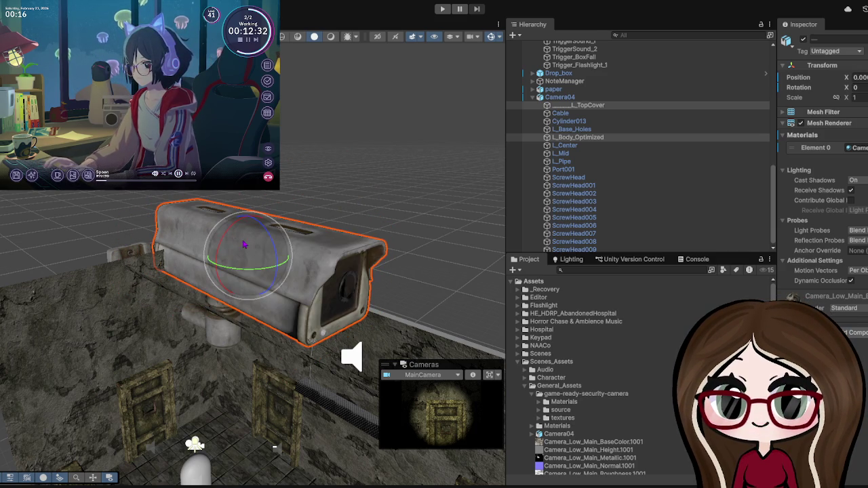
pyautogui.click(559, 97)
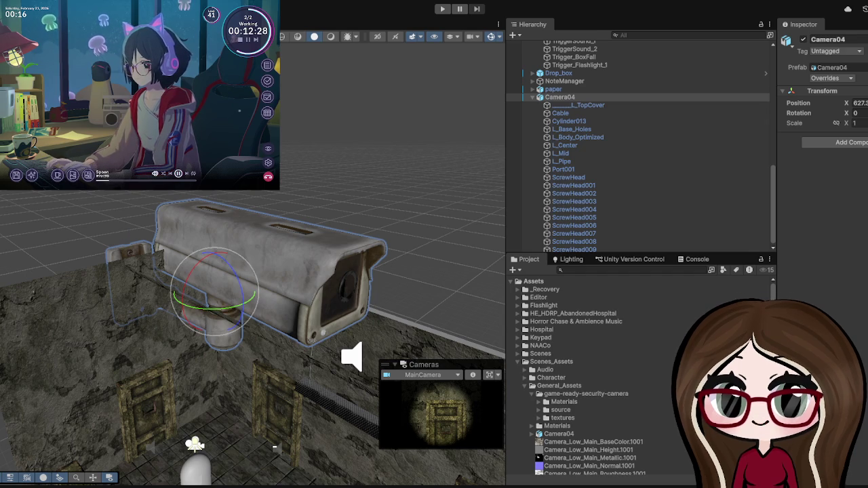
pyautogui.press('w')
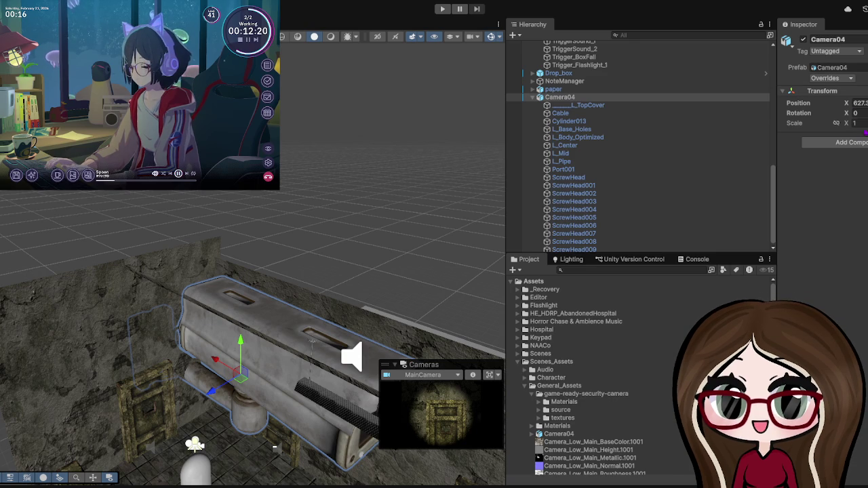
# Step: Set Camera04's Transform Scale to 0.5
pyautogui.write('0.5')
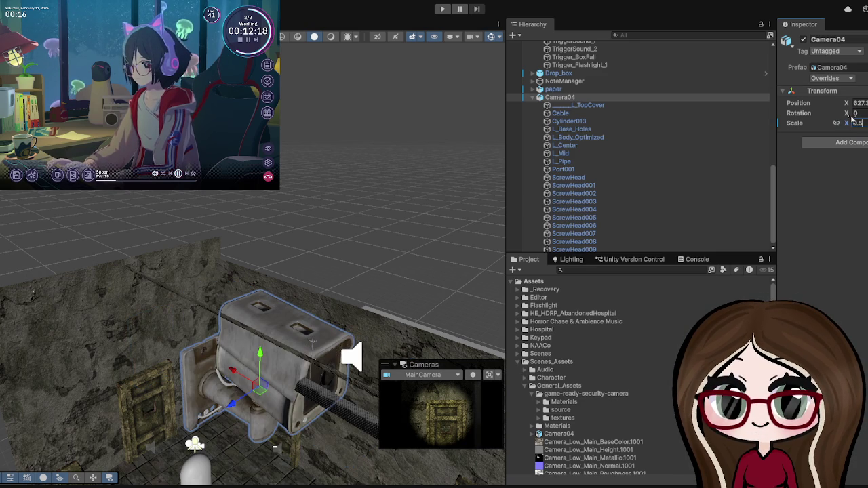
pyautogui.write('0.5')
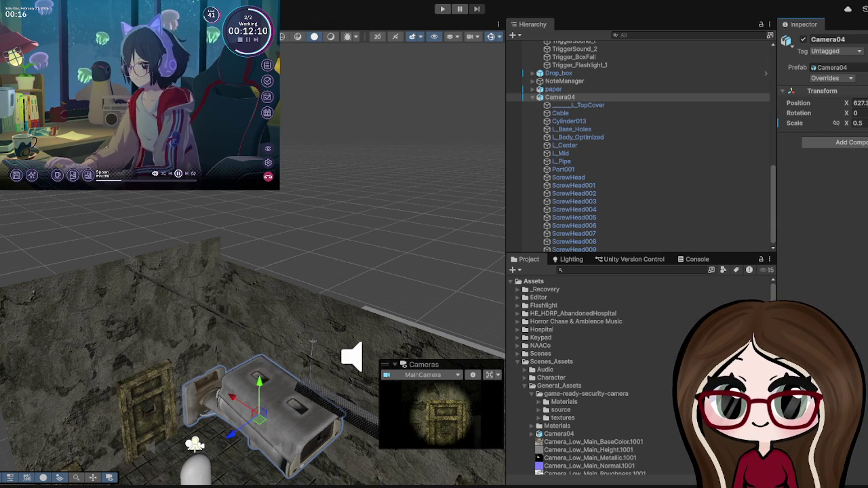
# Step: Drag Camera04 up the corridor wall with the green Y move arrow
pyautogui.moveTo(165, 371); pyautogui.dragTo(165, 365)
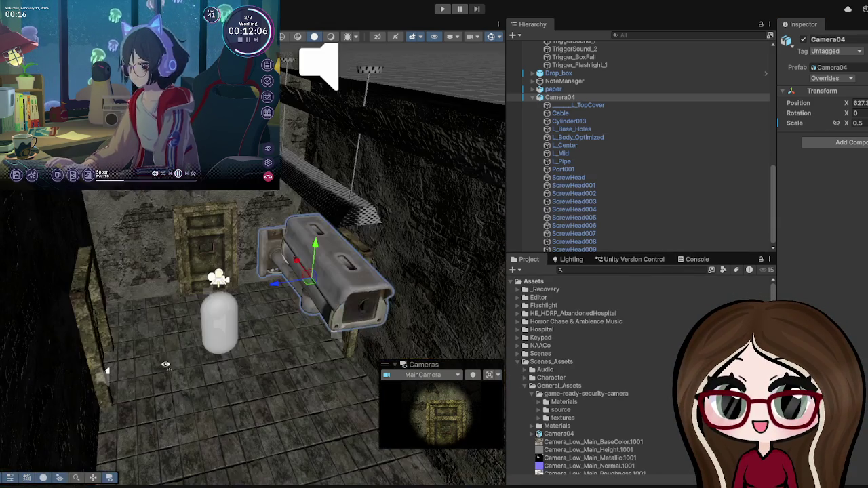
pyautogui.click(326, 271)
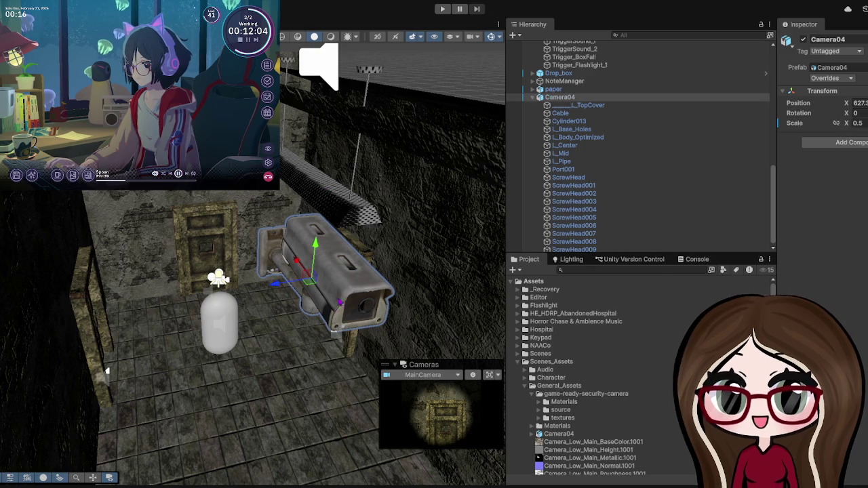
pyautogui.moveTo(321, 245)
pyautogui.mouseDown()
pyautogui.moveTo(326, 157)
pyautogui.moveTo(204, 193)
pyautogui.mouseUp()
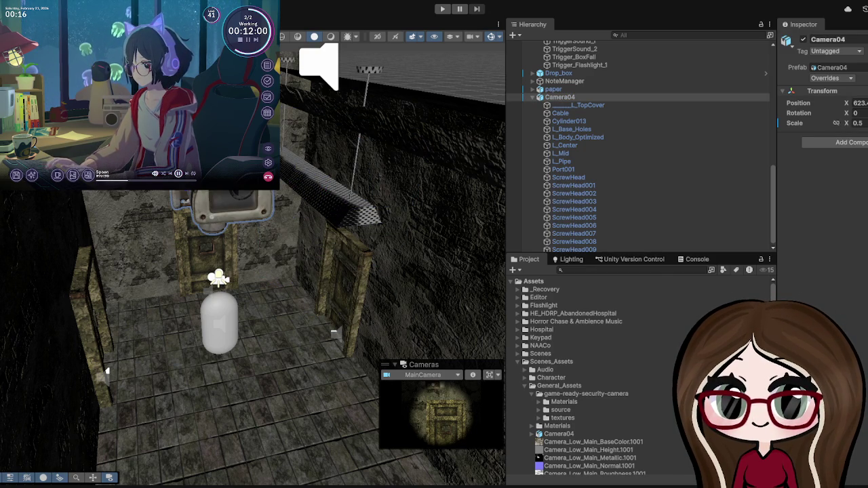
pyautogui.moveTo(319, 285)
pyautogui.mouseDown()
pyautogui.moveTo(358, 293)
pyautogui.moveTo(407, 356)
pyautogui.mouseUp()
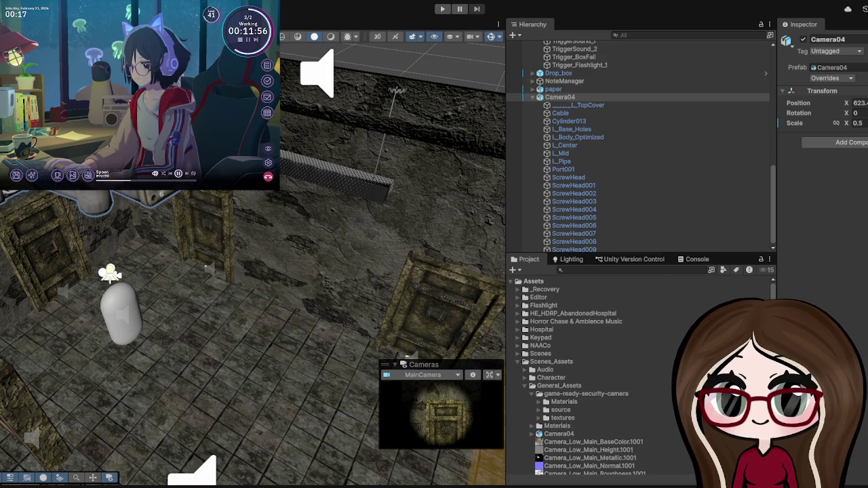
# Step: Scale Camera04 to 0.2 and reposition it against the wall
pyautogui.scroll(-3, 251, 285)
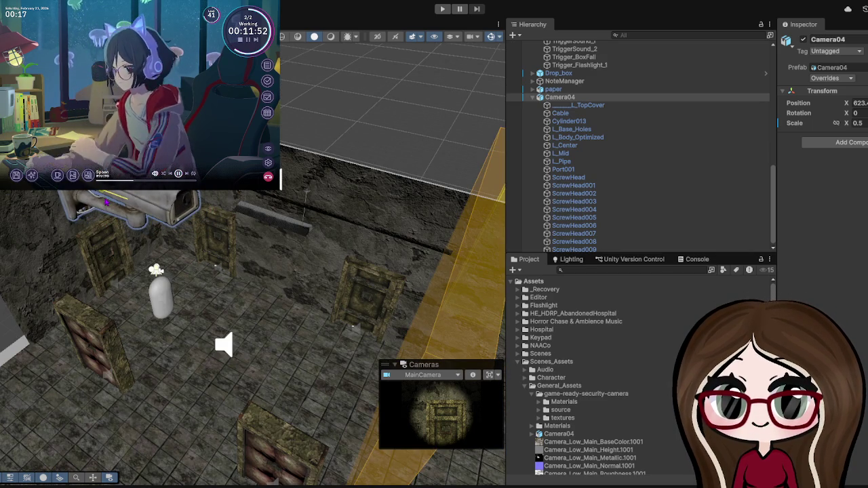
pyautogui.click(857, 123)
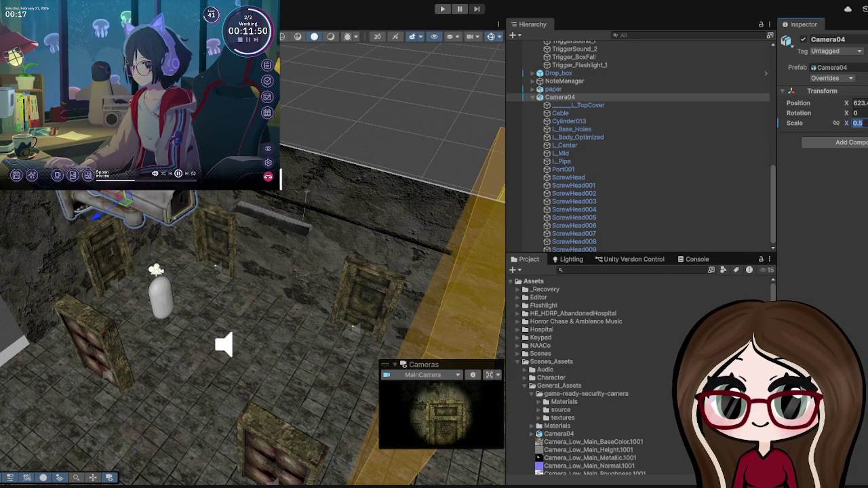
pyautogui.write('0.2')
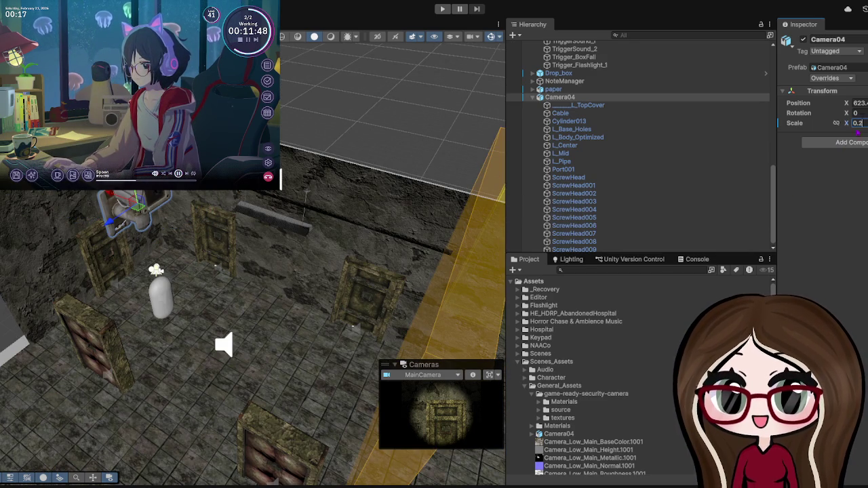
pyautogui.press('Return')
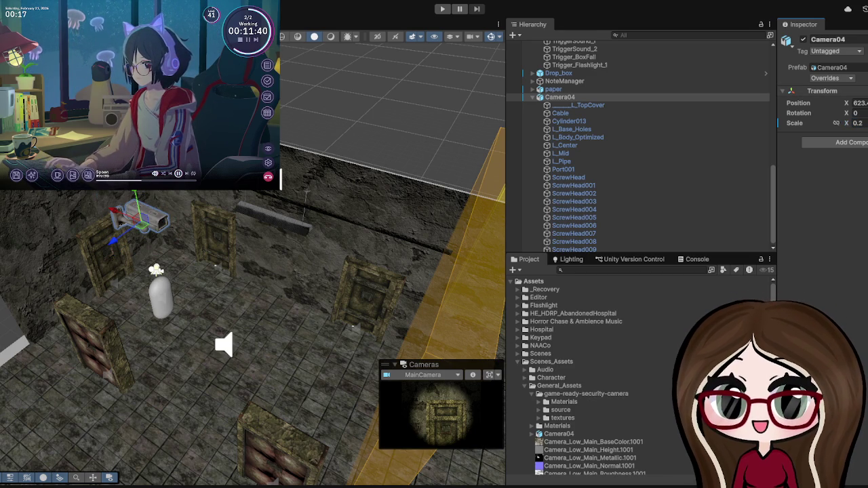
pyautogui.press('f')
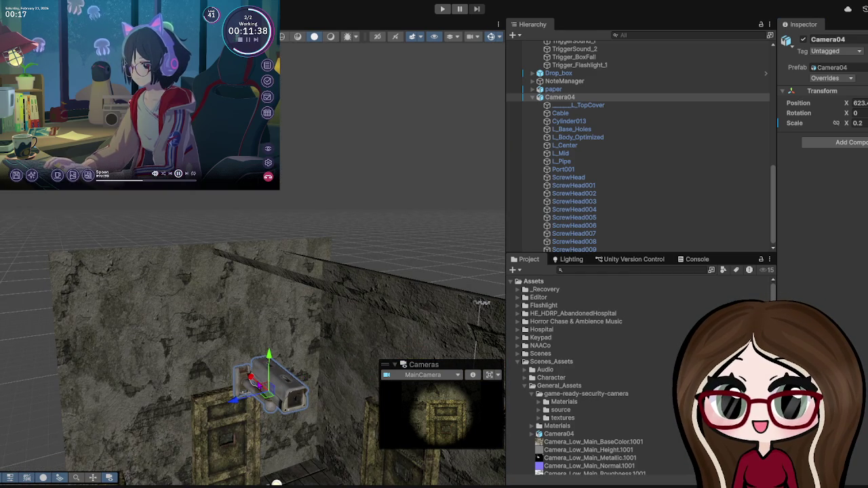
pyautogui.moveTo(251, 385); pyautogui.dragTo(229, 356)
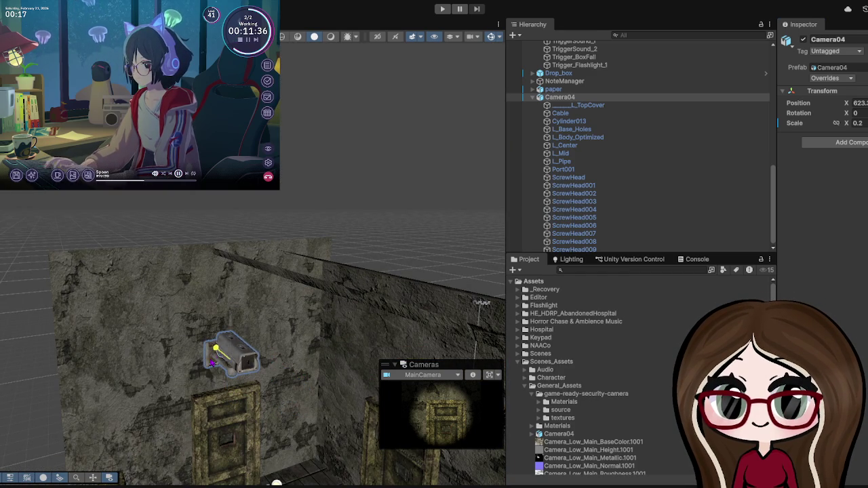
pyautogui.press('f')
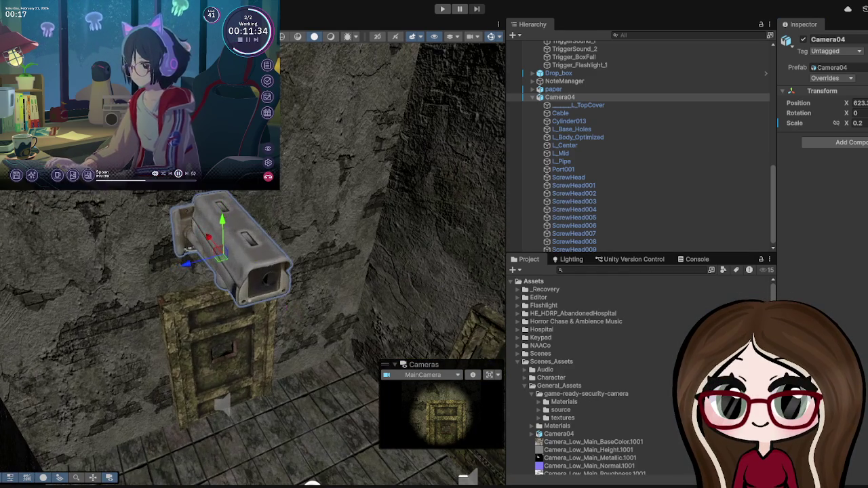
pyautogui.moveTo(211, 245); pyautogui.dragTo(210, 236)
# Step: Reduce Camera04's scale to 0.05 and move it onto the wall above the door
pyautogui.click(856, 123)
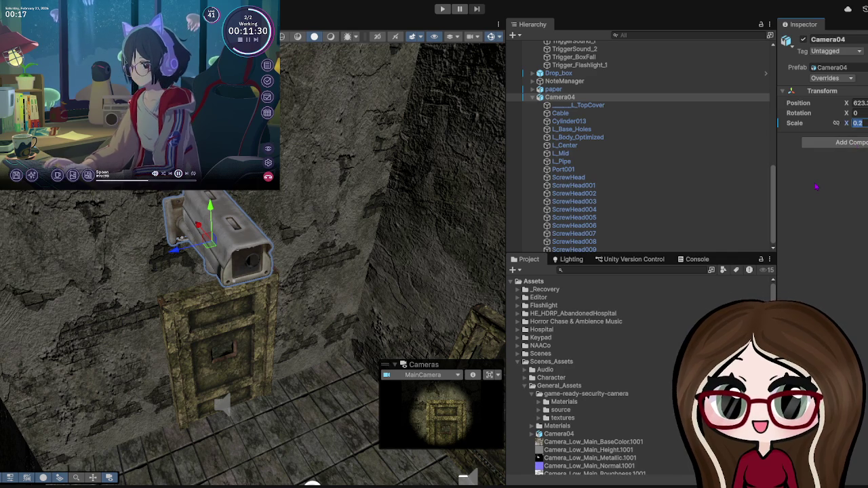
pyautogui.write('0.05')
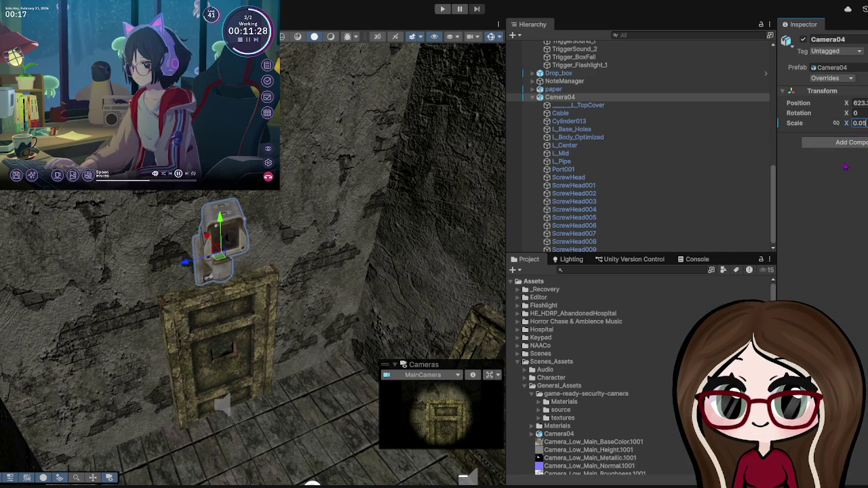
pyautogui.press('Tab')
pyautogui.write('1')
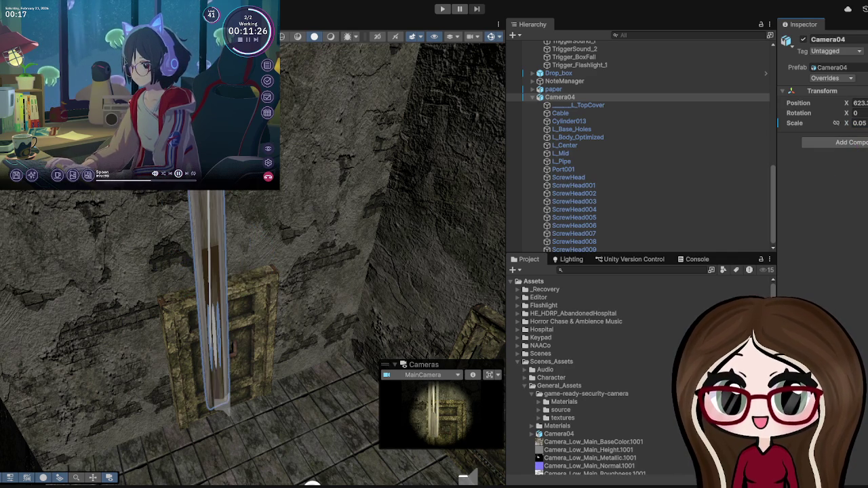
pyautogui.write('.05')
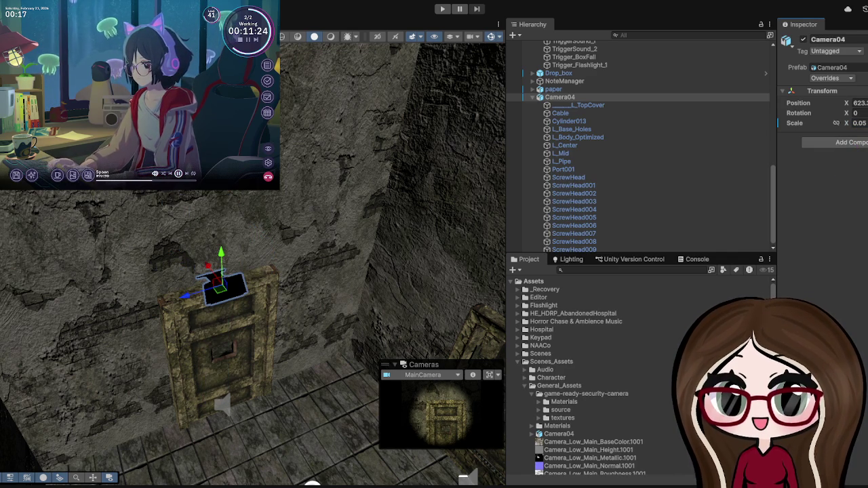
pyautogui.write('.05')
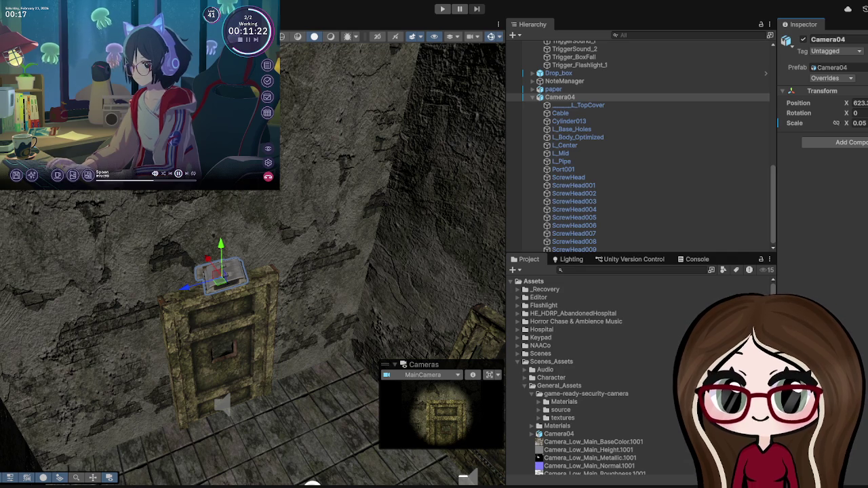
pyautogui.press('Return')
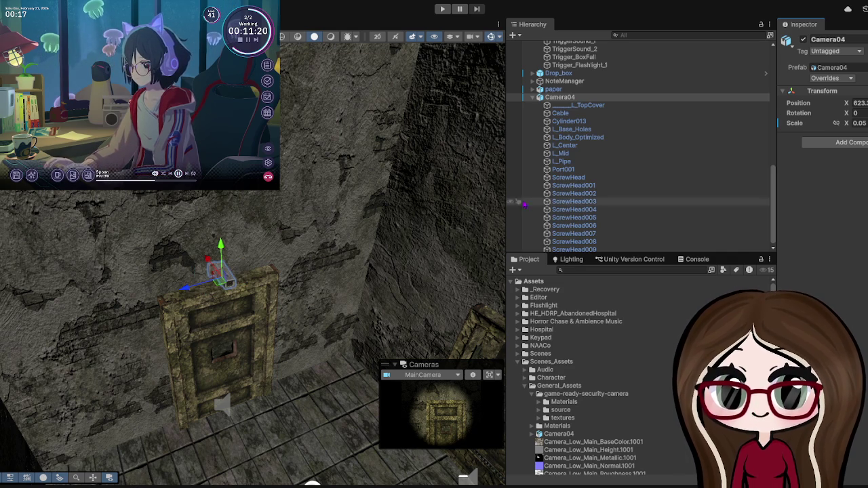
pyautogui.scroll(3, 333, 235)
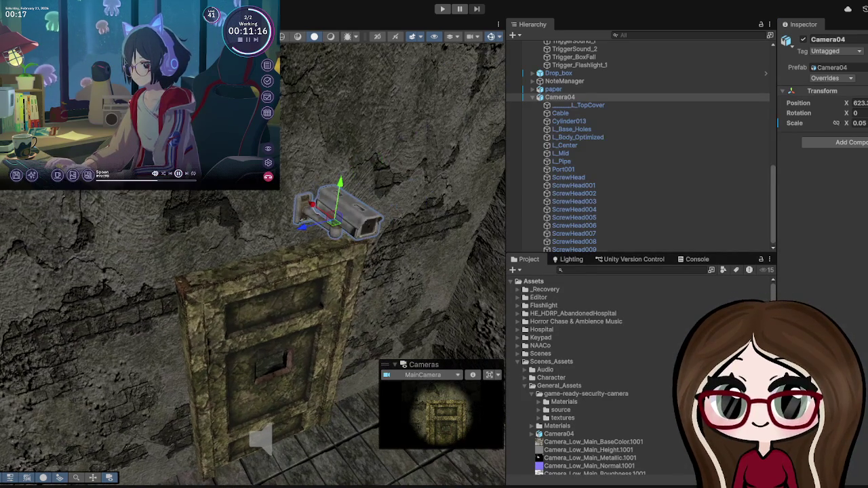
pyautogui.moveTo(279, 234)
pyautogui.mouseDown()
pyautogui.moveTo(275, 198)
pyautogui.moveTo(252, 200)
pyautogui.moveTo(240, 180)
pyautogui.moveTo(234, 220)
pyautogui.moveTo(252, 230)
pyautogui.moveTo(280, 228)
pyautogui.moveTo(245, 197)
pyautogui.moveTo(252, 205)
pyautogui.mouseUp()
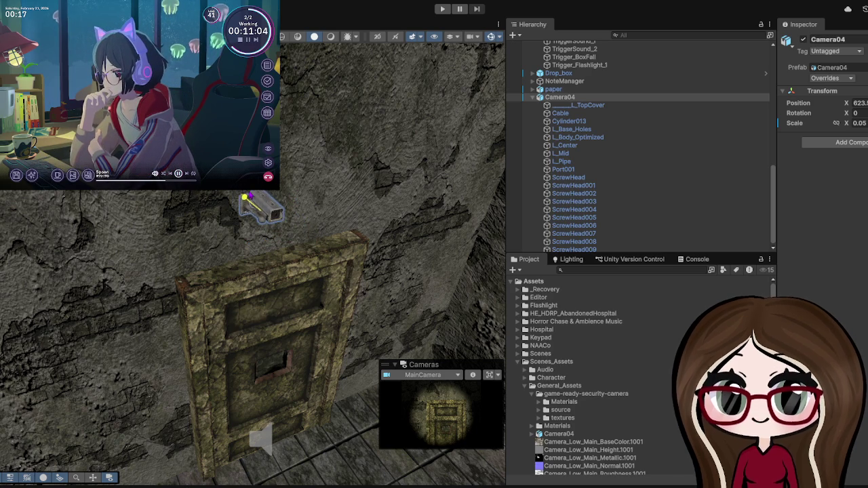
pyautogui.scroll(3, 252, 205)
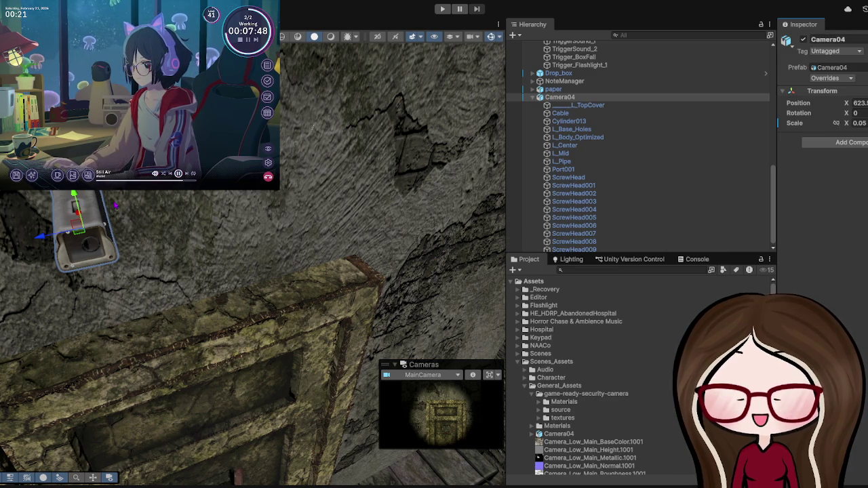
# Step: Add the Surveillance Camera script with two Parts entries, assigning the top cover as Element 0
pyautogui.click(848, 144)
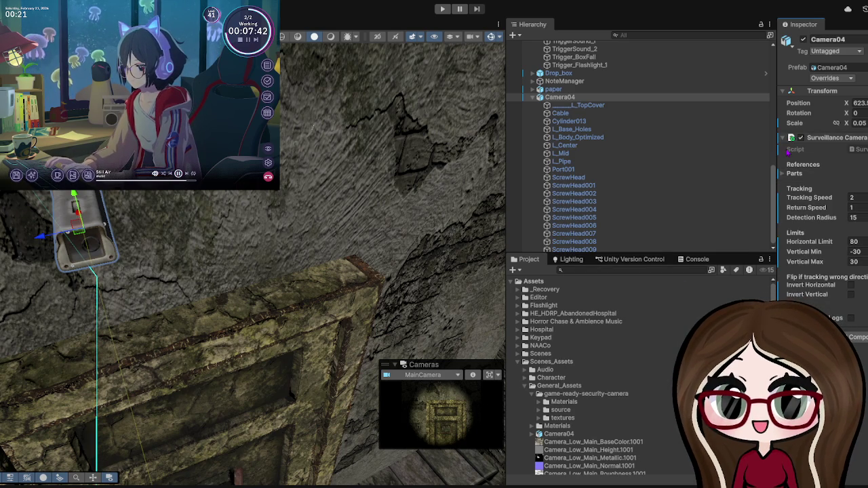
pyautogui.click(785, 174)
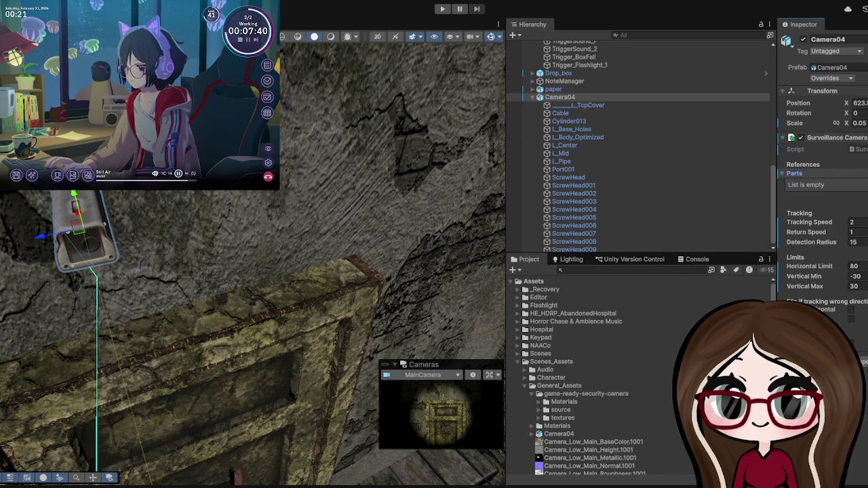
pyautogui.click(584, 105)
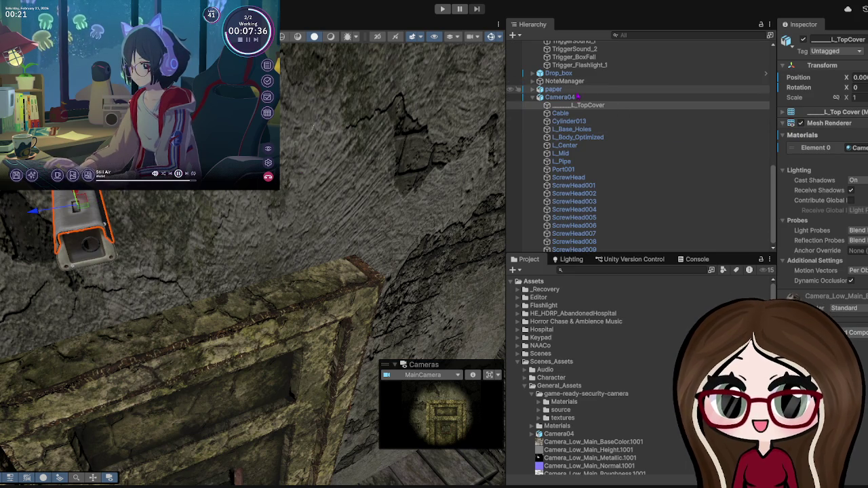
pyautogui.click(572, 97)
pyautogui.click(860, 197)
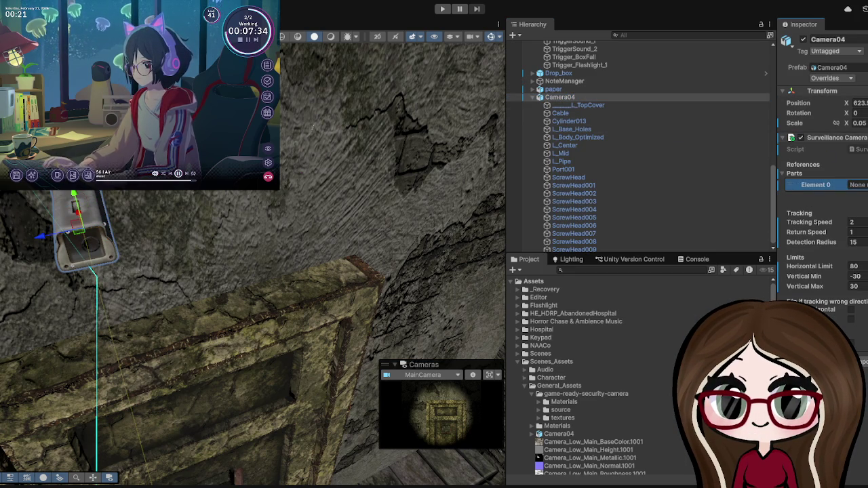
pyautogui.click(860, 208)
pyautogui.click(610, 107)
pyautogui.moveTo(612, 111); pyautogui.dragTo(858, 185)
# Step: Assign L_Body_Optimized as Parts Element 1 and verify both linked parts
pyautogui.press('f')
pyautogui.click(360, 155)
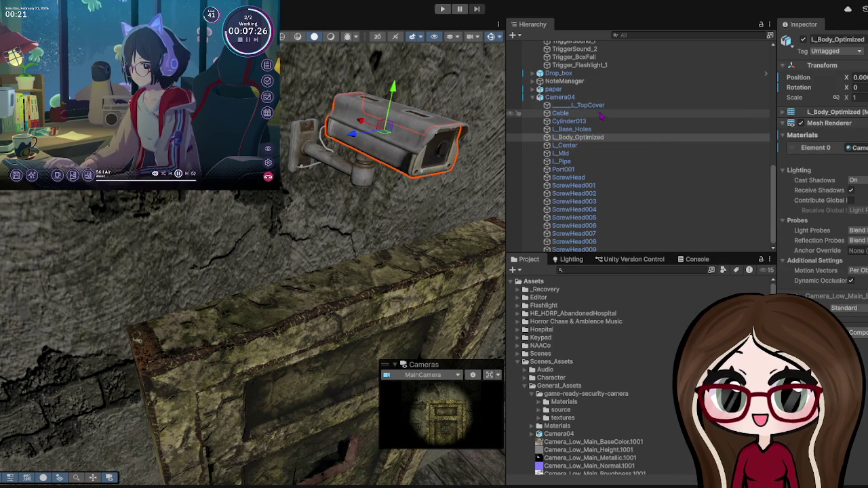
pyautogui.click(559, 97)
pyautogui.moveTo(576, 137); pyautogui.dragTo(856, 196)
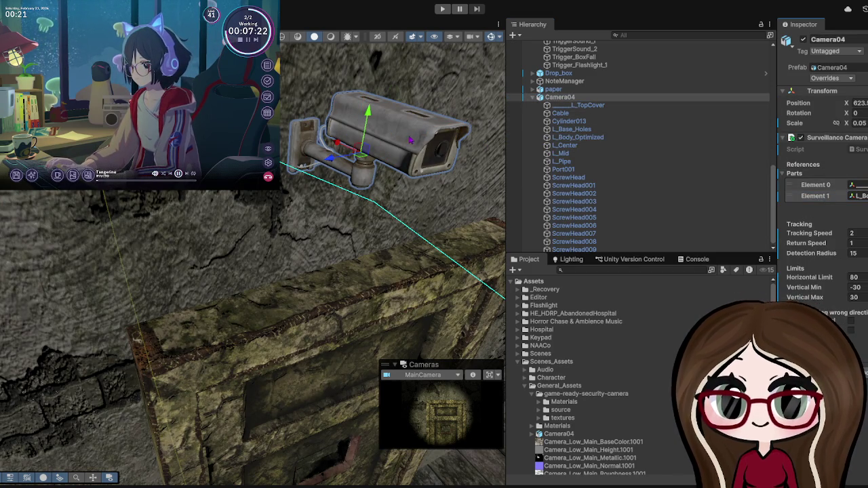
pyautogui.click(389, 156)
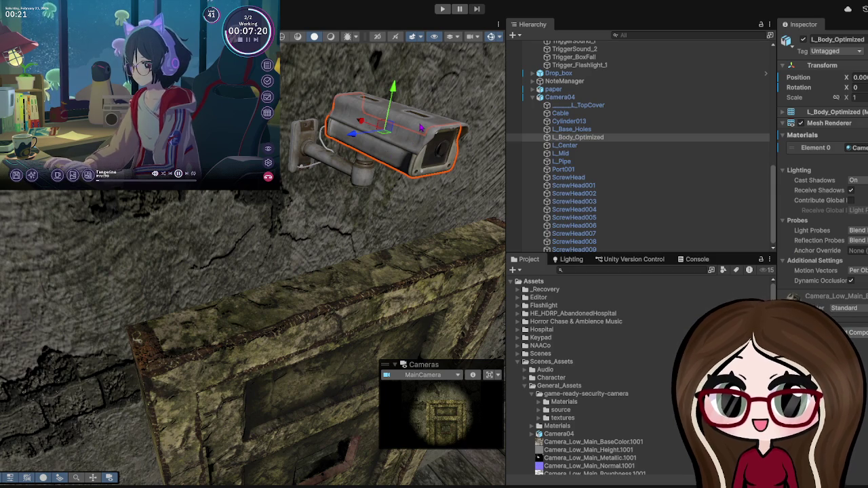
pyautogui.click(421, 128)
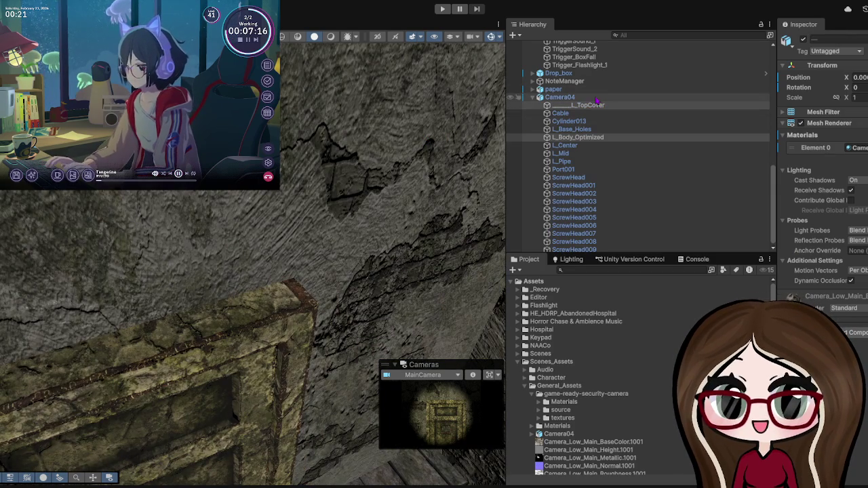
pyautogui.click(560, 97)
pyautogui.press('f')
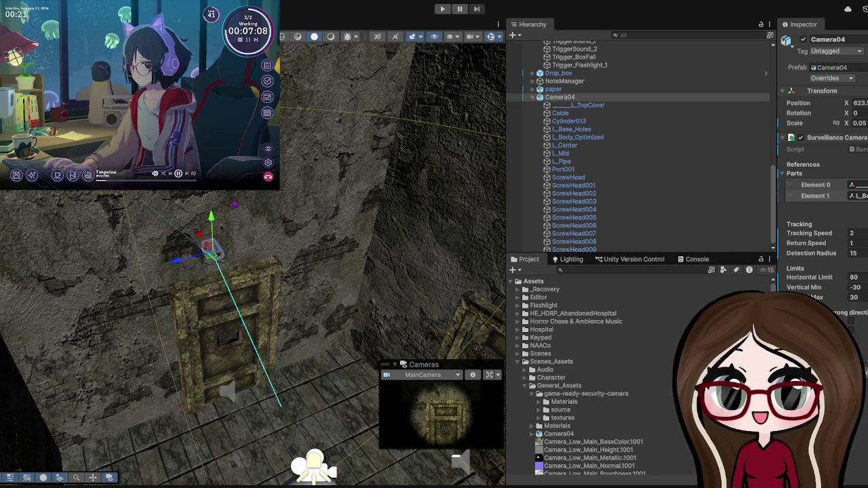
# Step: Change Camera04's Detection Radius from 15 to 20, then start Play mode to test it
pyautogui.click(853, 253)
pyautogui.write('5')
pyautogui.press('BackSpace')
pyautogui.write('20')
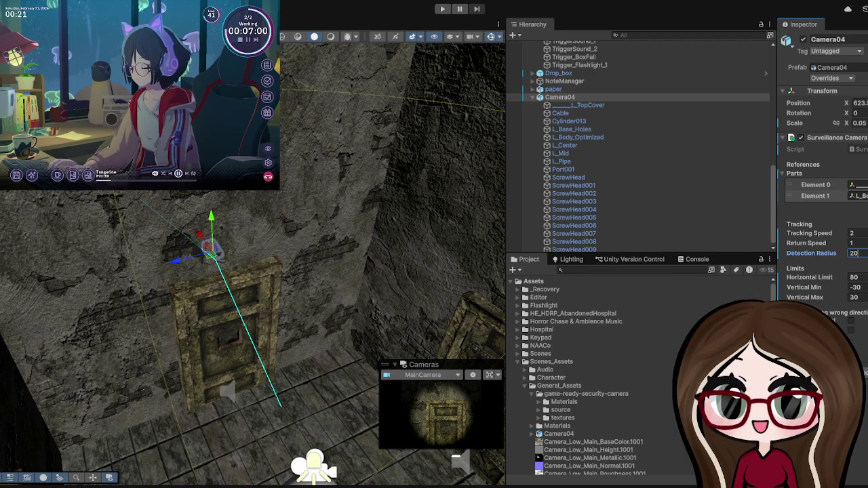
pyautogui.scroll(-6, 343, 137)
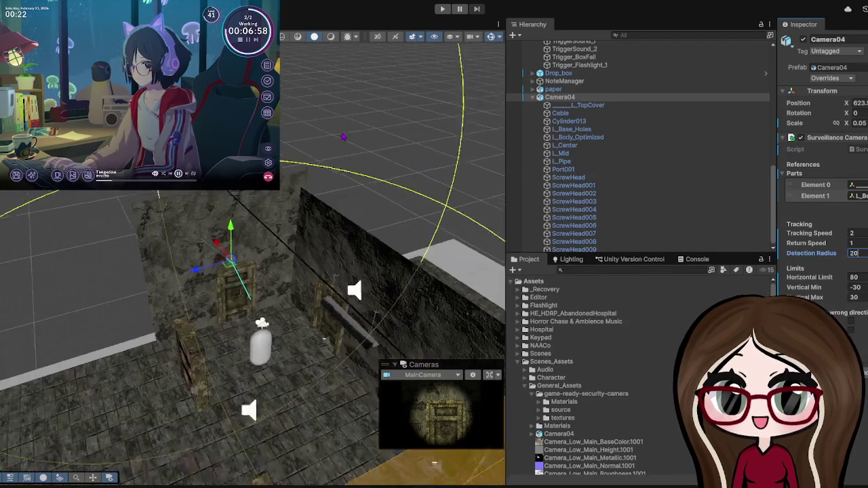
pyautogui.click(442, 9)
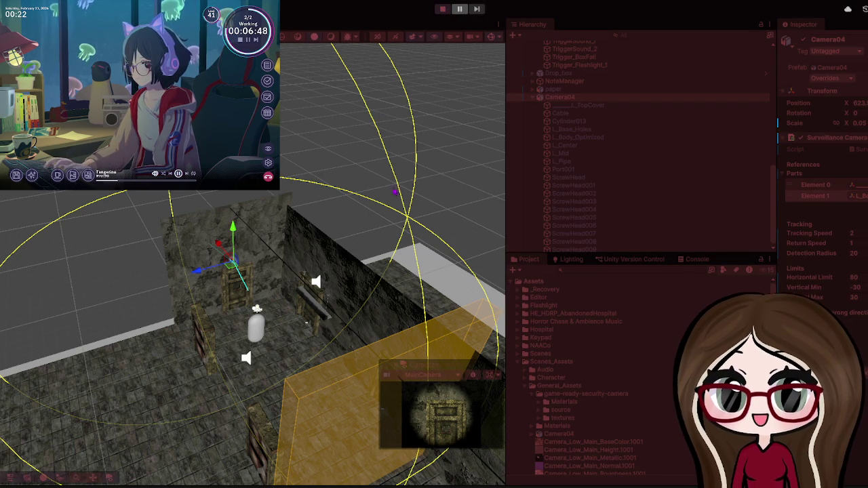
# Step: Unpause the game and try Vertical Min -60, Vertical Max 80 and Horizontal Limit 100
pyautogui.hotkey('ctrl', 'shift', 'p')
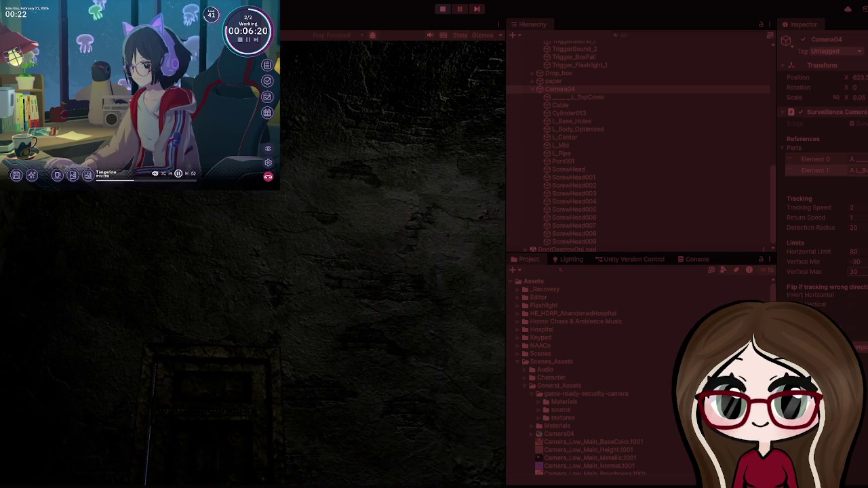
pyautogui.click(855, 261)
pyautogui.write('-60')
pyautogui.press('Tab')
pyautogui.write('80')
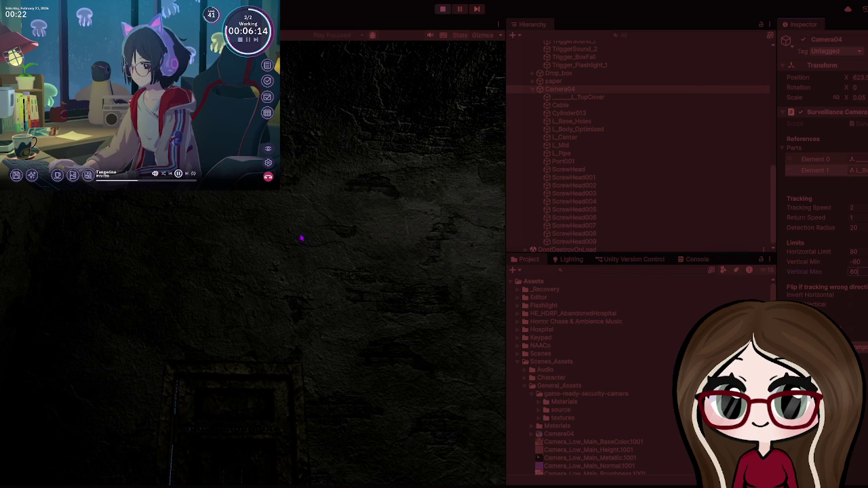
pyautogui.press('Return')
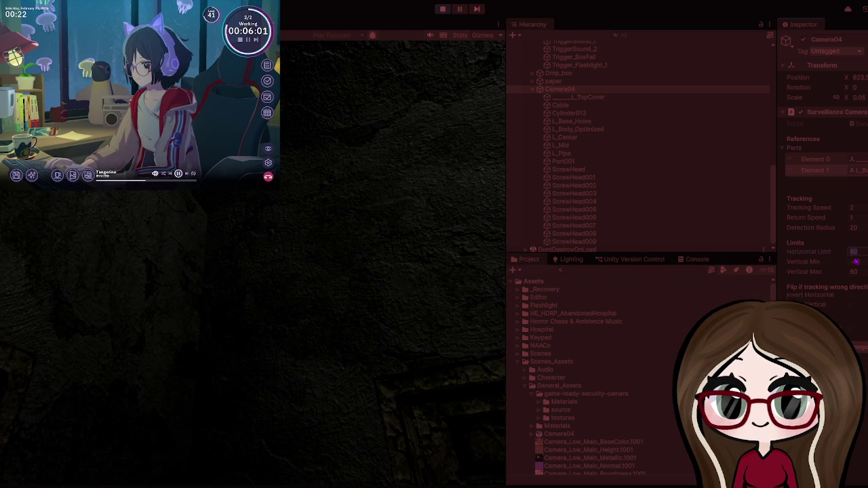
pyautogui.write('100')
pyautogui.press('Return')
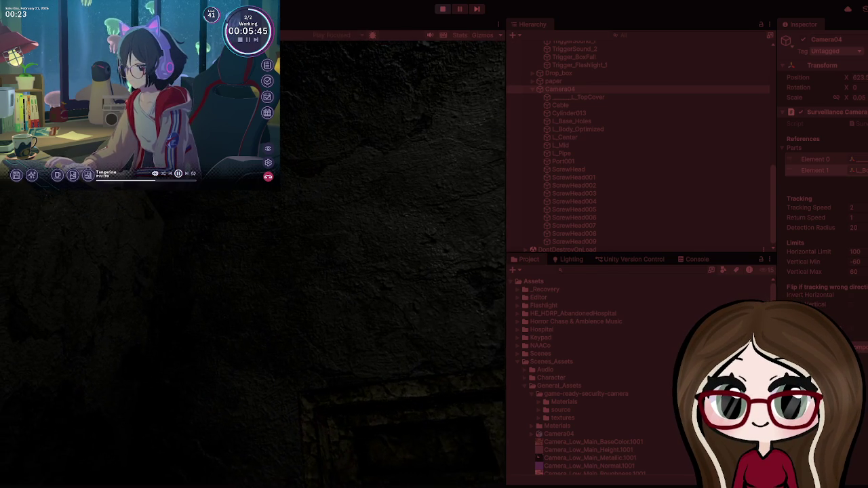
# Step: Return the vertical limits to -30 and 30, then stop the play test
pyautogui.write('-30')
pyautogui.press('Tab')
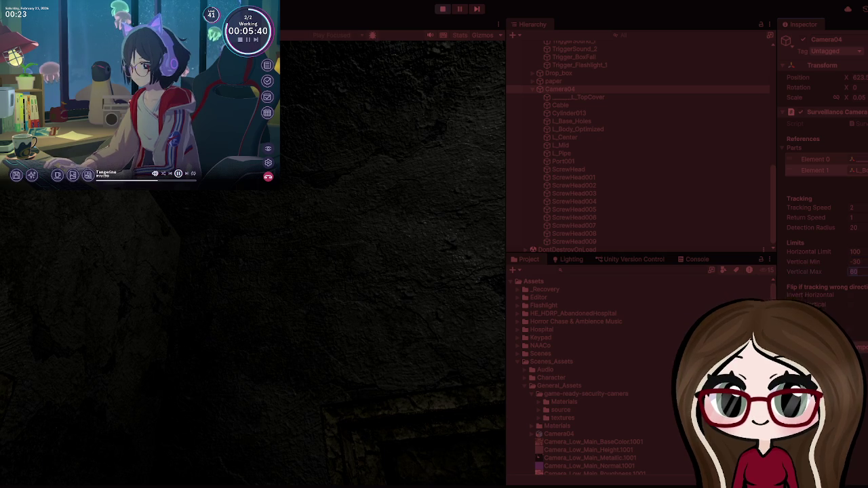
pyautogui.write('30')
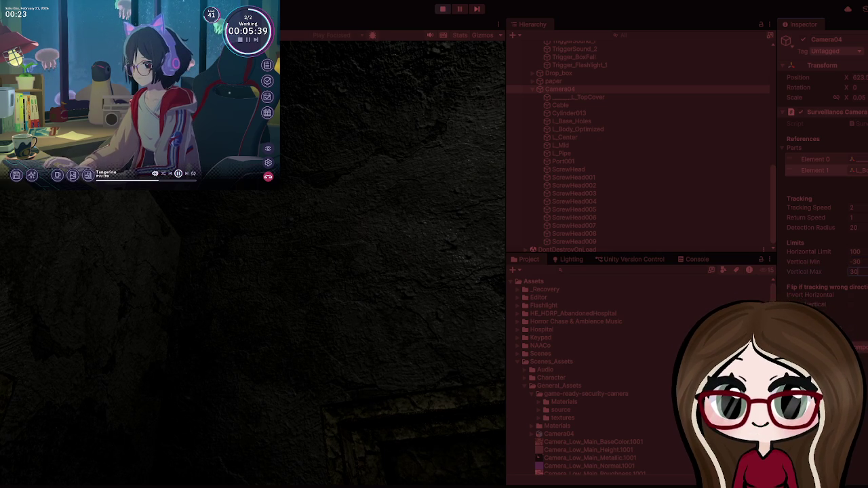
pyautogui.click(459, 323)
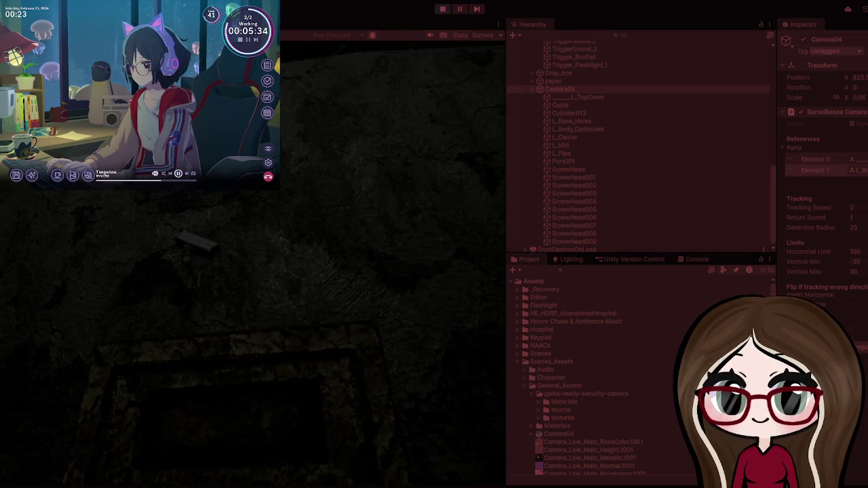
pyautogui.moveTo(239, 263)
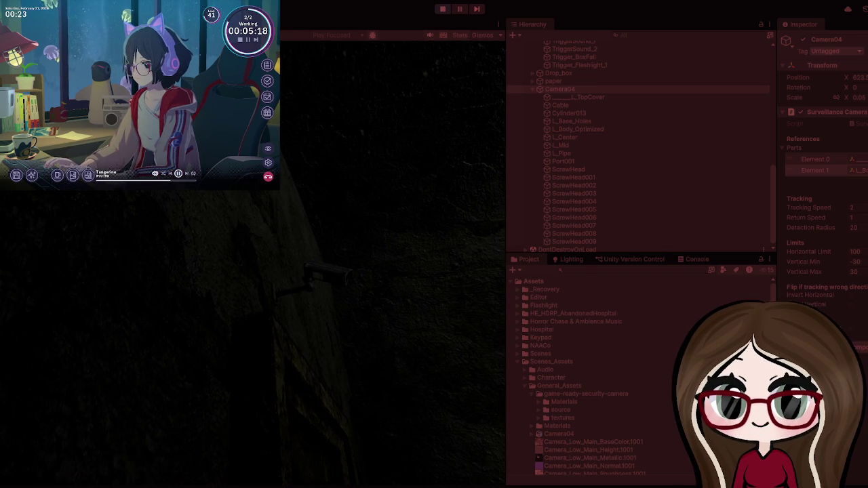
pyautogui.click(442, 9)
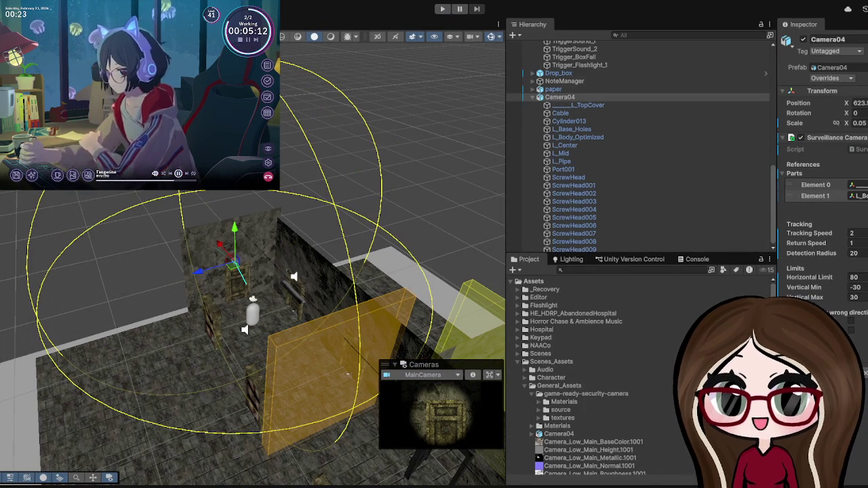
# Step: Zoom in on the camera and select its L_Body_Optimized part and top cover
pyautogui.scroll(2, 253, 272)
pyautogui.scroll(6, 271, 216)
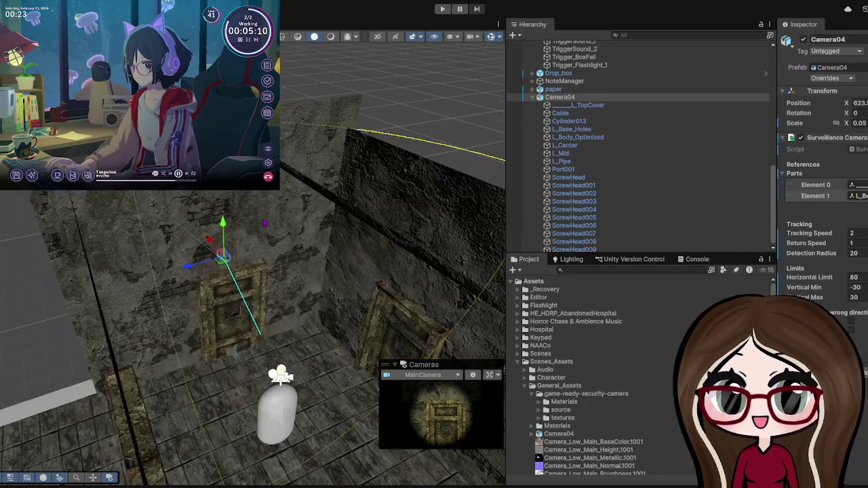
pyautogui.scroll(-4, 174, 253)
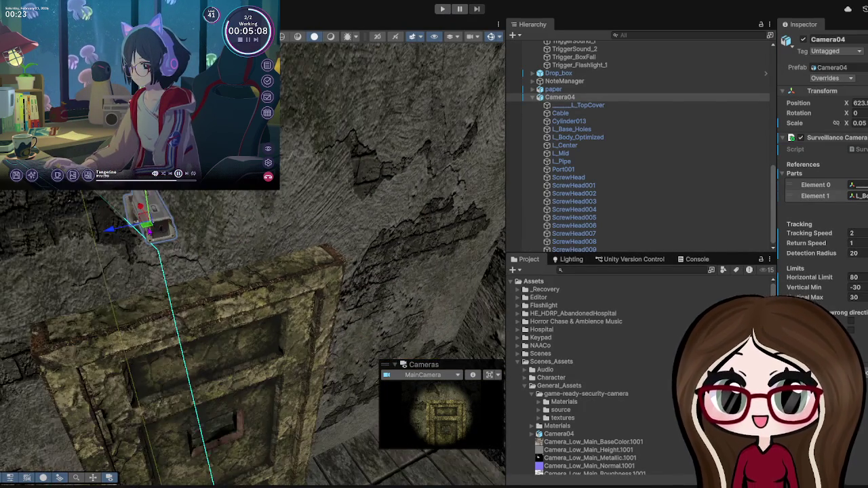
pyautogui.click(195, 245)
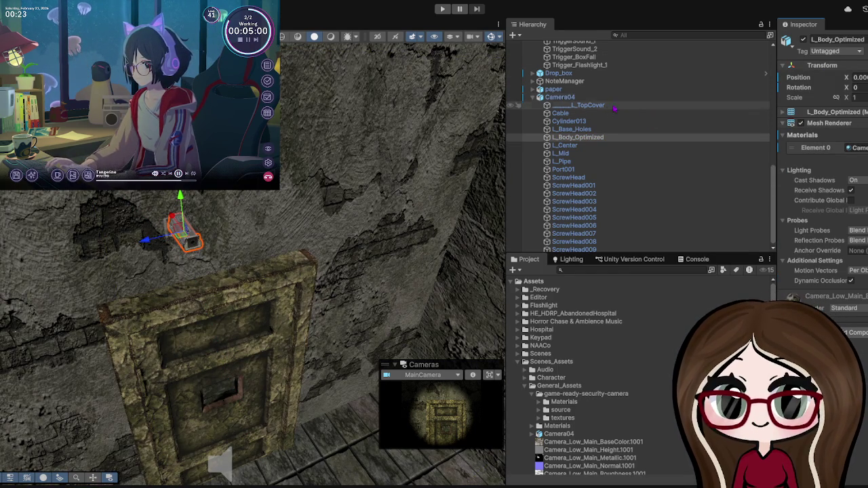
pyautogui.click(592, 106)
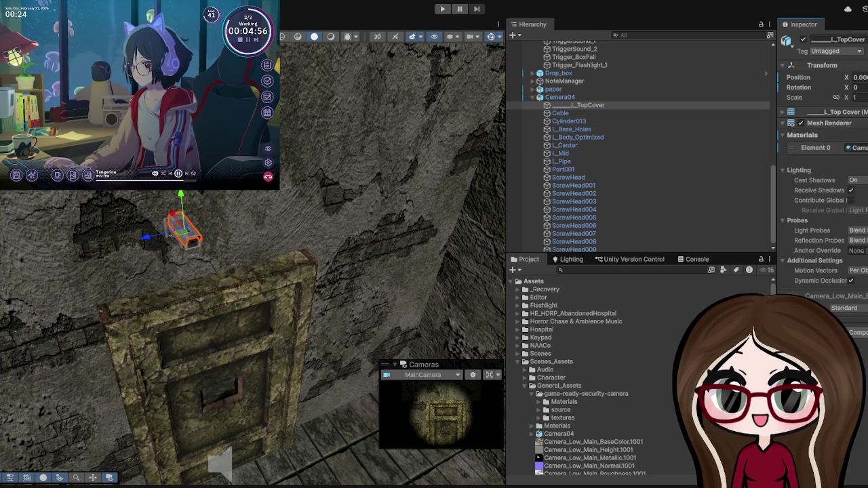
# Step: Select the corridor wall, reselect Camera04, and start the play test again
pyautogui.click(149, 220)
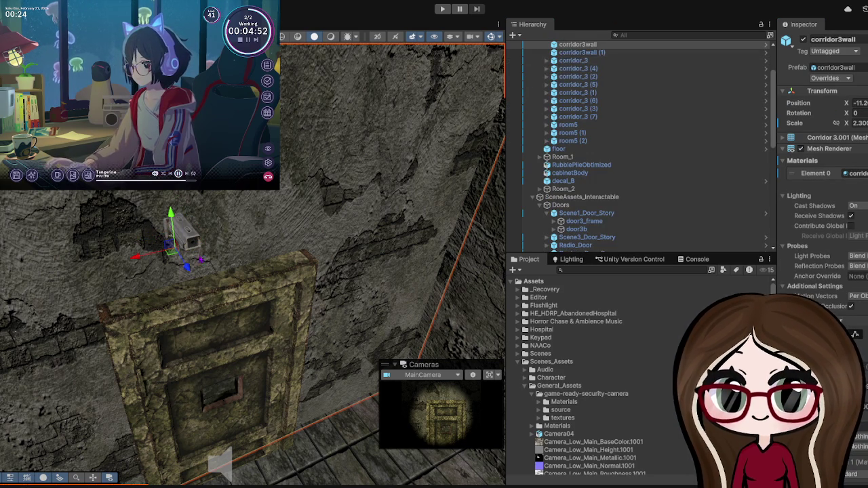
pyautogui.click(193, 238)
pyautogui.scroll(-5, 305, 124)
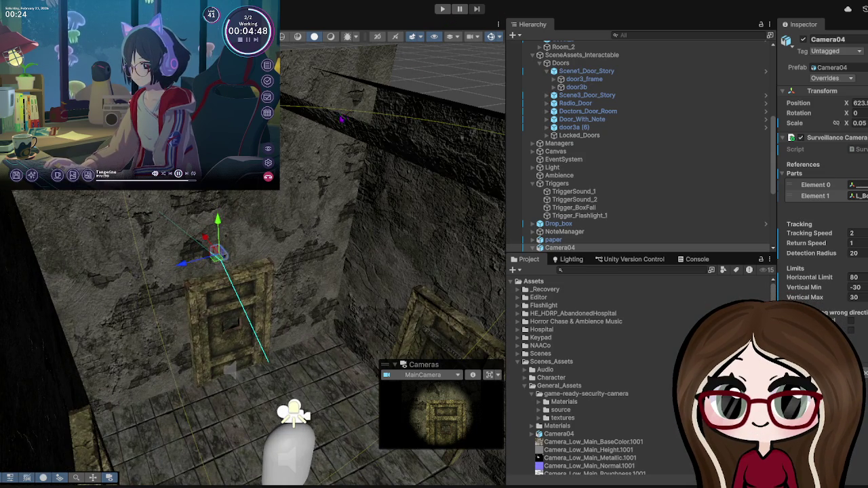
pyautogui.scroll(3, 346, 117)
pyautogui.click(442, 9)
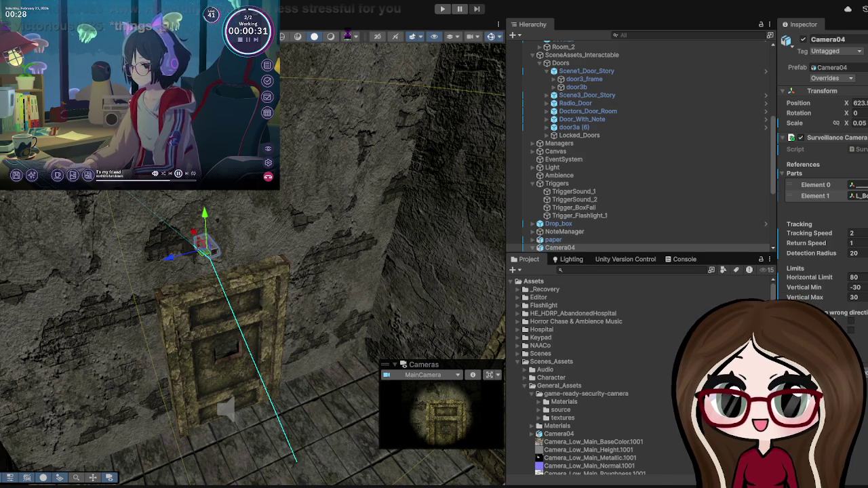
# Step: Pause the running game, then start a new play test with Ctrl+P
pyautogui.click(461, 8)
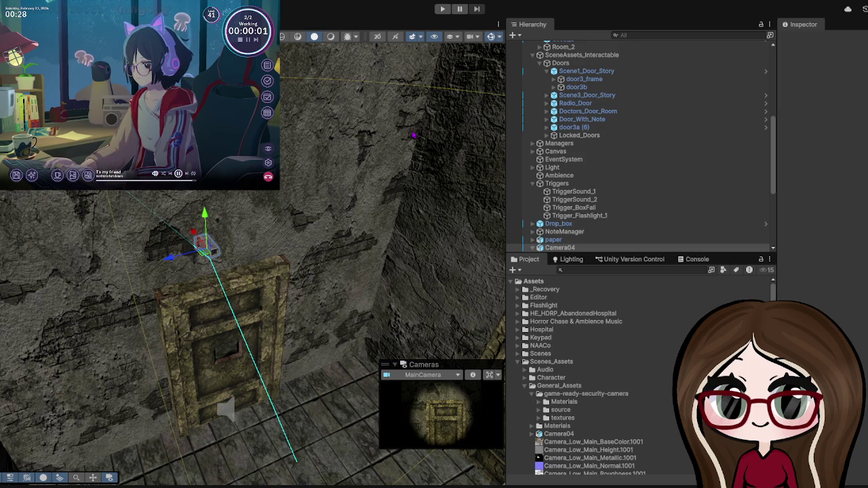
pyautogui.hotkey('ctrl', 'p')
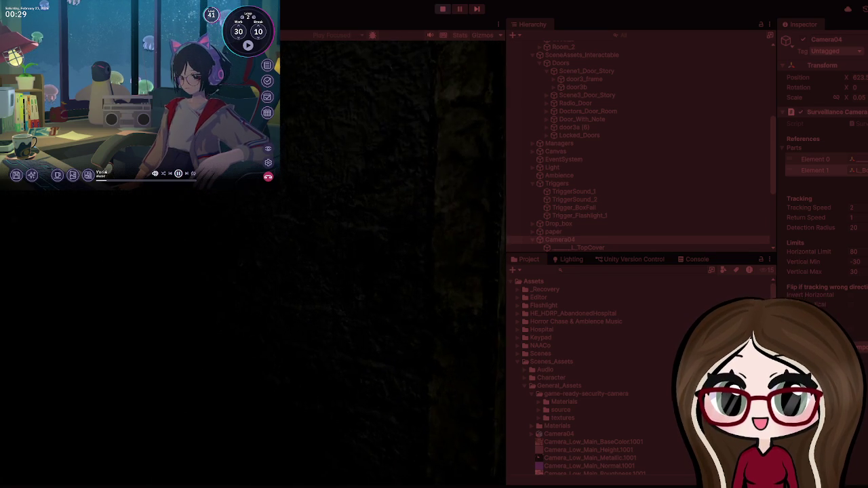
# Step: Stop the play test and return to editing
pyautogui.click(448, 8)
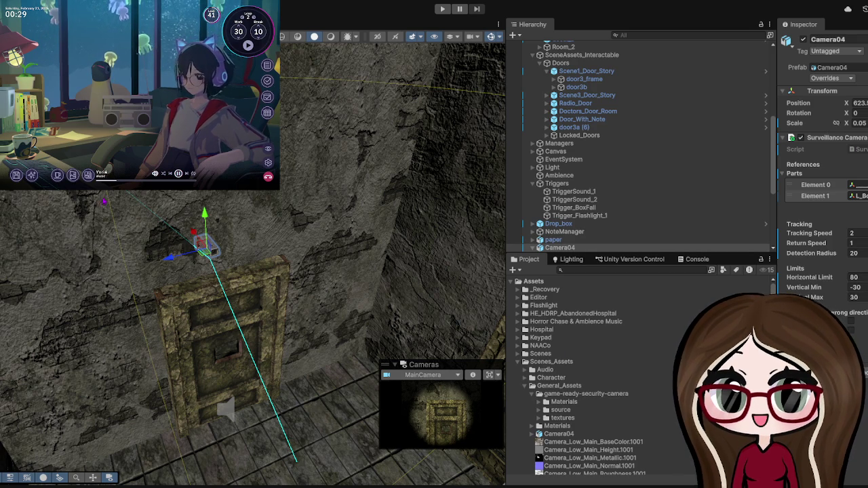
# Step: Zoom the Scene view around the wooden door to check Camera04 mounted above the frame
pyautogui.scroll(3, 253, 264)
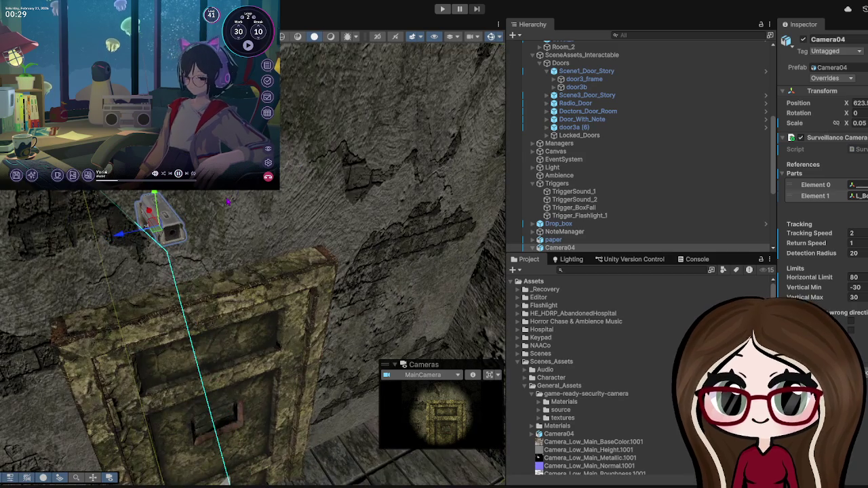
pyautogui.scroll(-3, 253, 265)
pyautogui.scroll(-3, 253, 264)
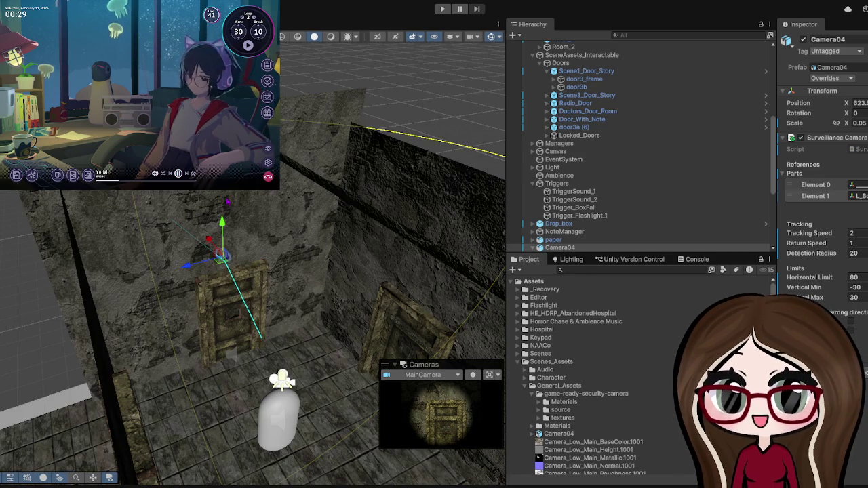